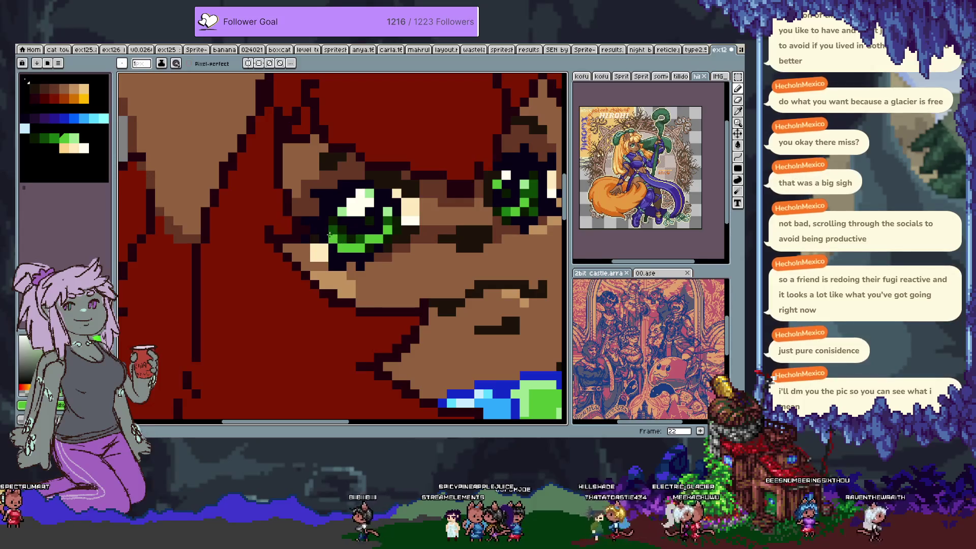
Sample the left-eye colour and compare frame 22 with frame 21.
key(alt)
alt+click(382, 214)
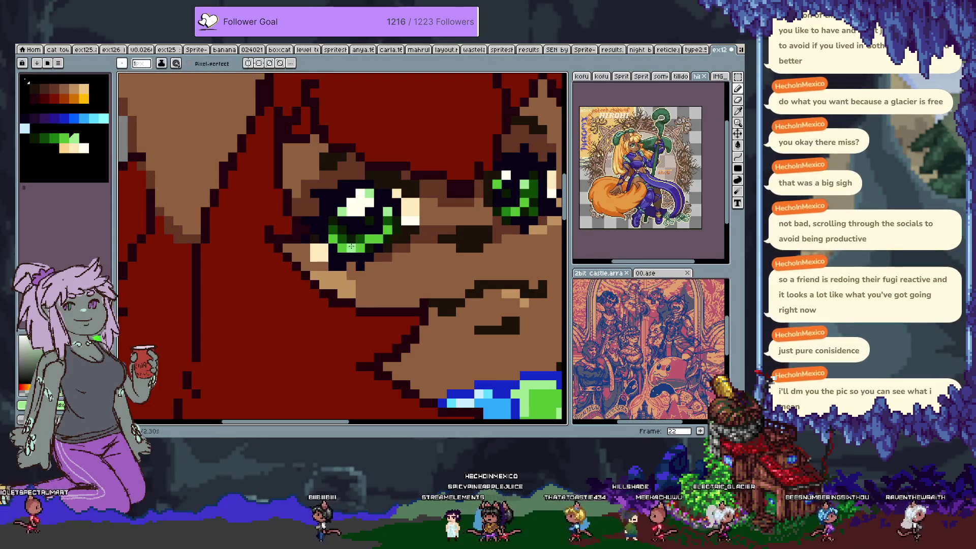
scroll(374, 237, down, 3)
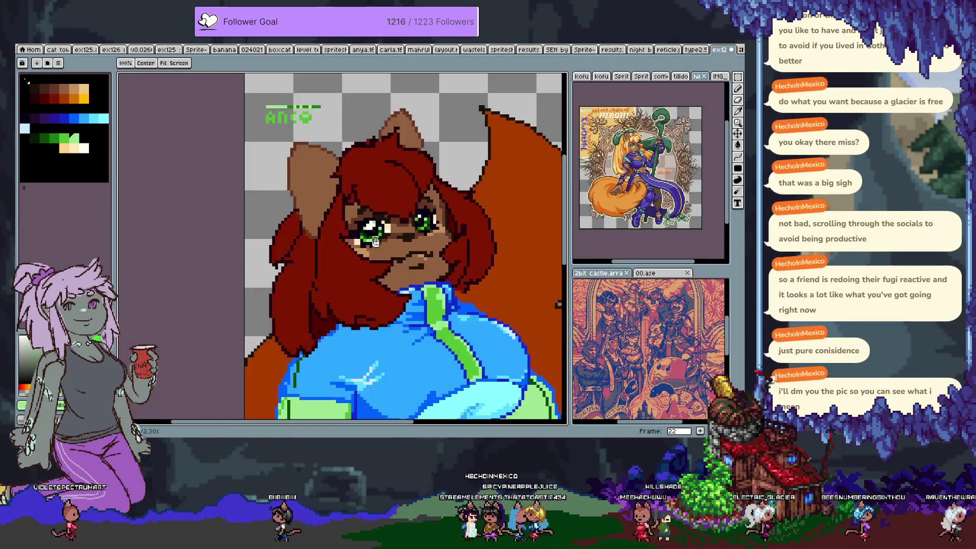
scroll(388, 231, up, 3)
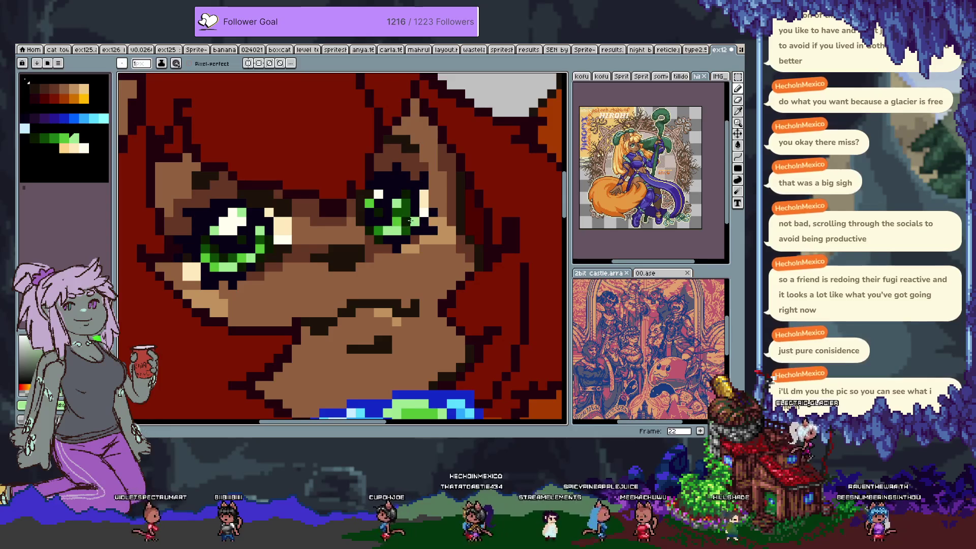
scroll(405, 222, down, 3)
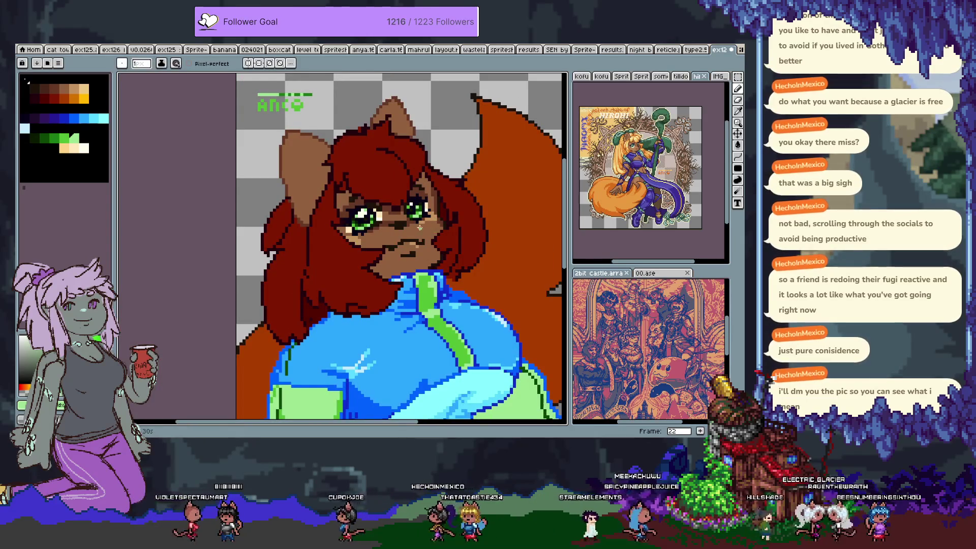
scroll(423, 228, up, 3)
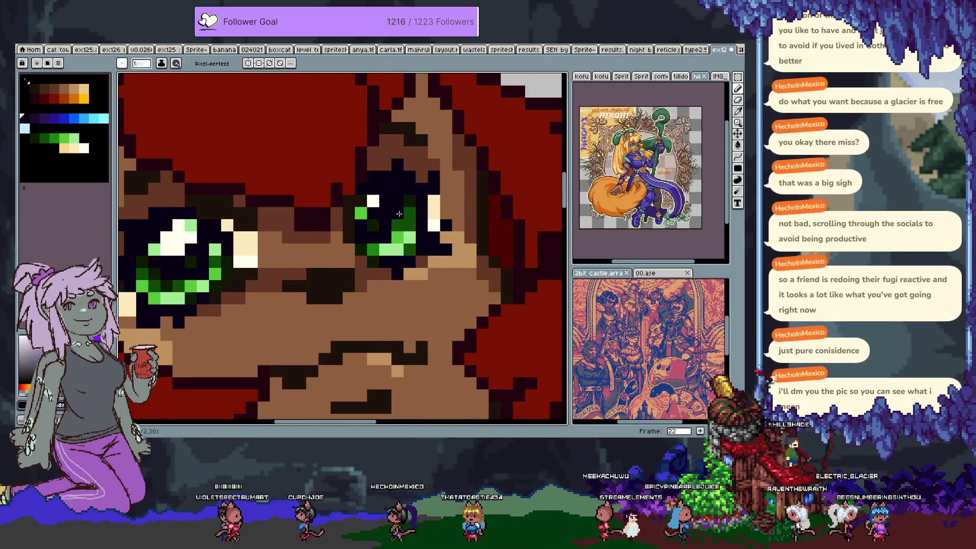
scroll(399, 214, down, 3)
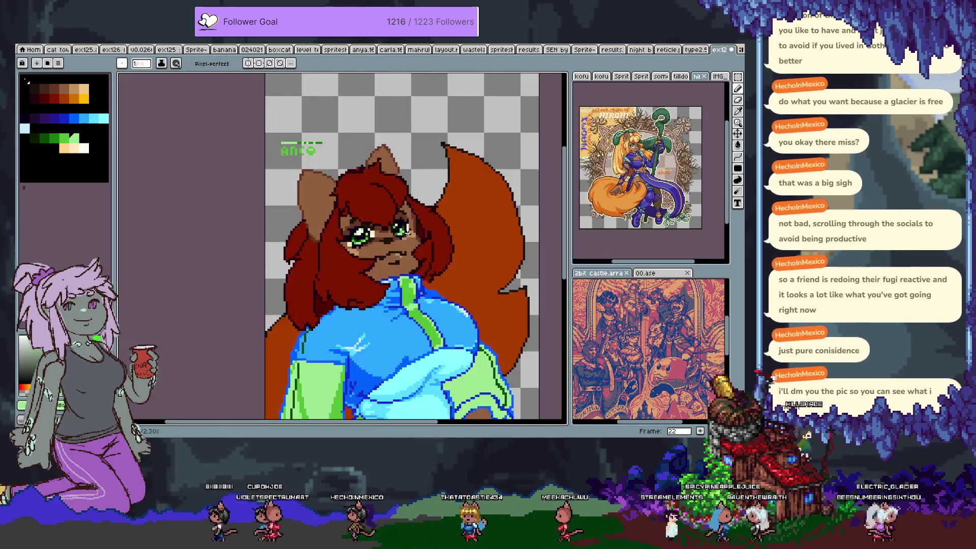
scroll(453, 224, down, 1)
scroll(464, 243, up, 1)
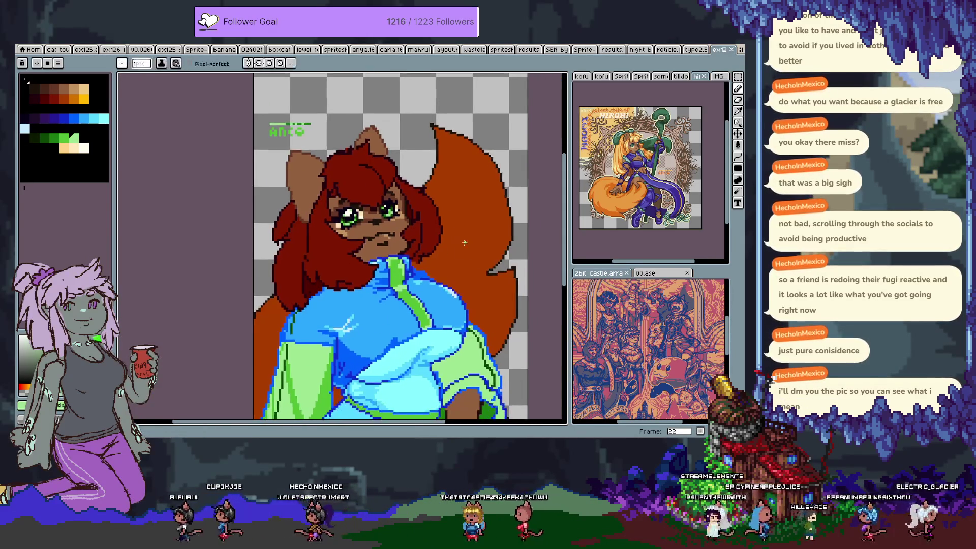
key(ctrl+z)
key(ctrl+y)
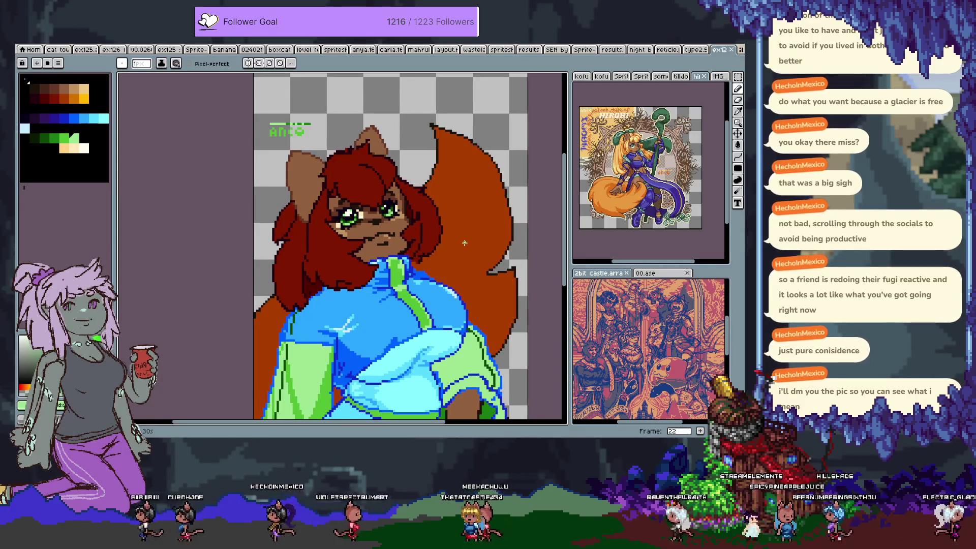
key(Left)
key(Right)
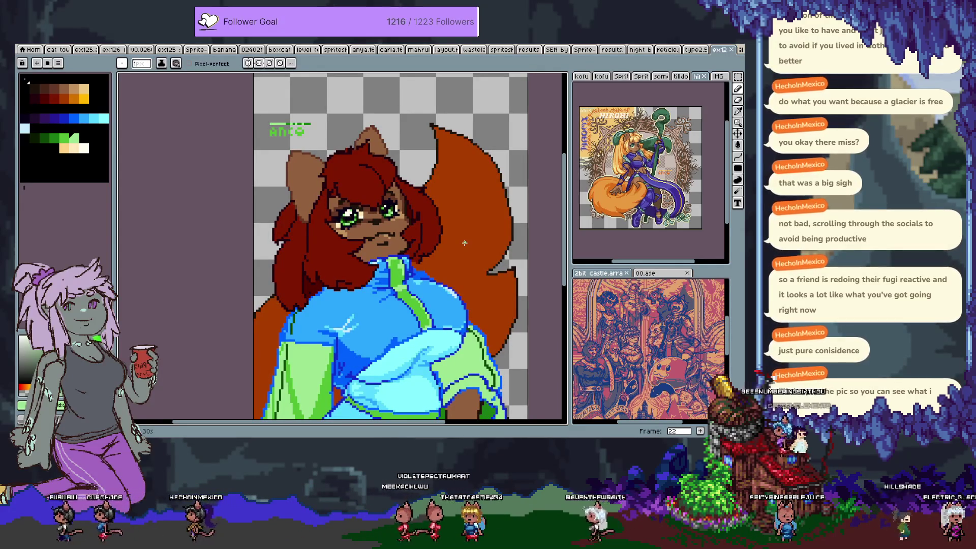
Check the updated eyes on frame 22 against the earlier sketch on frame 21.
scroll(355, 221, up, 4)
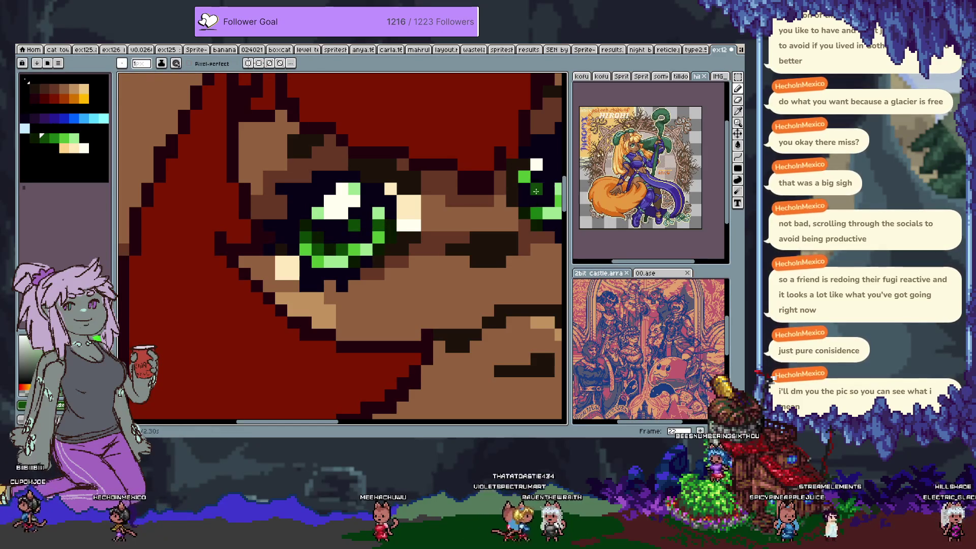
scroll(355, 221, down, 5)
drag(524, 229, 484, 229)
scroll(379, 185, up, 4)
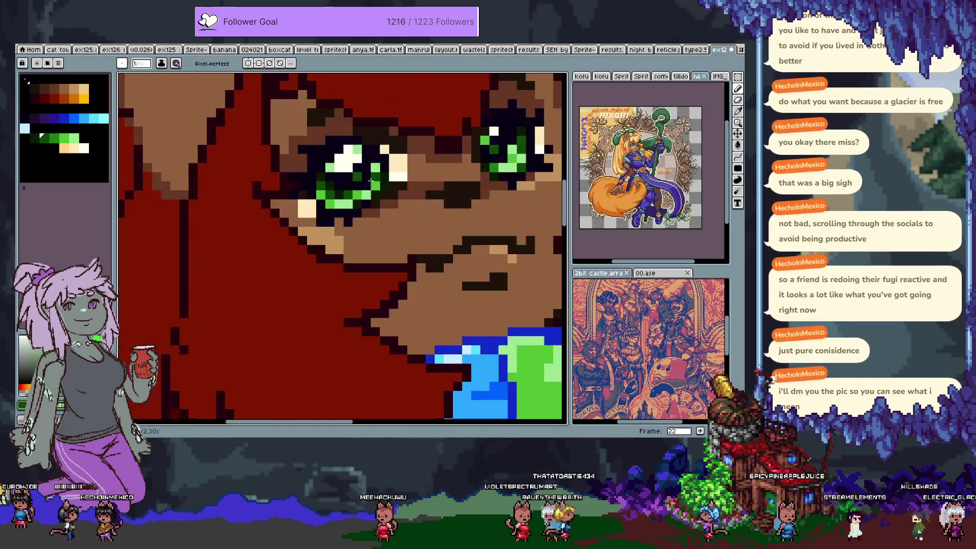
scroll(391, 161, down, 4)
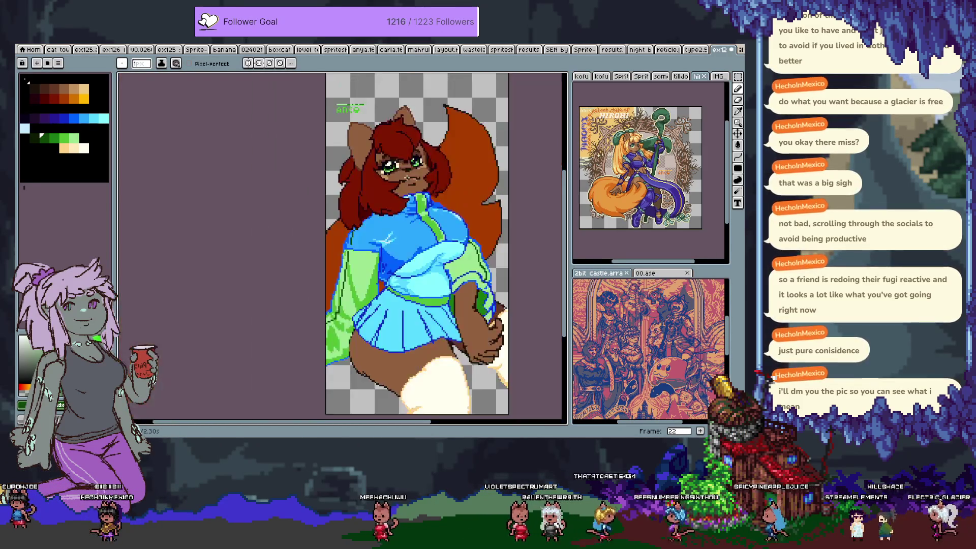
scroll(387, 167, up, 4)
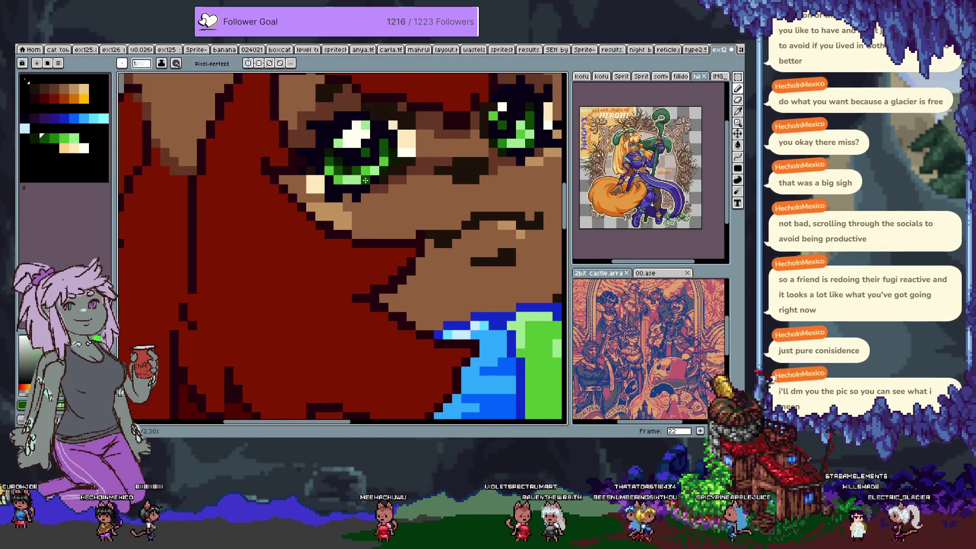
scroll(364, 180, down, 4)
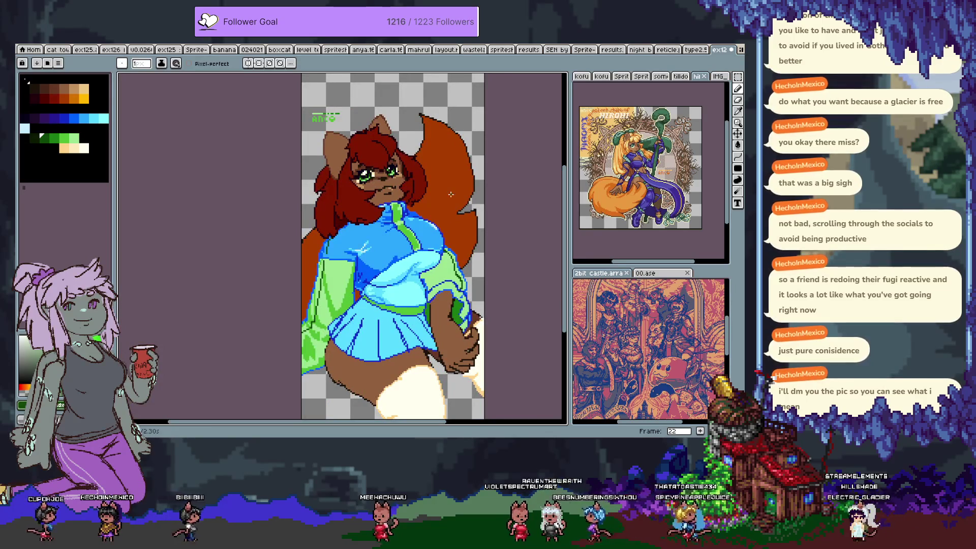
key(comma)
key(period)
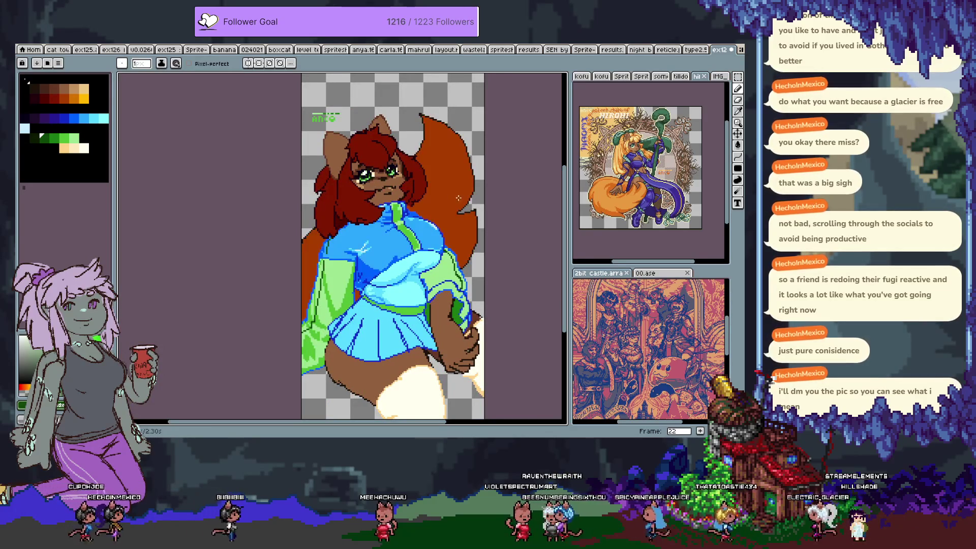
scroll(381, 178, up, 4)
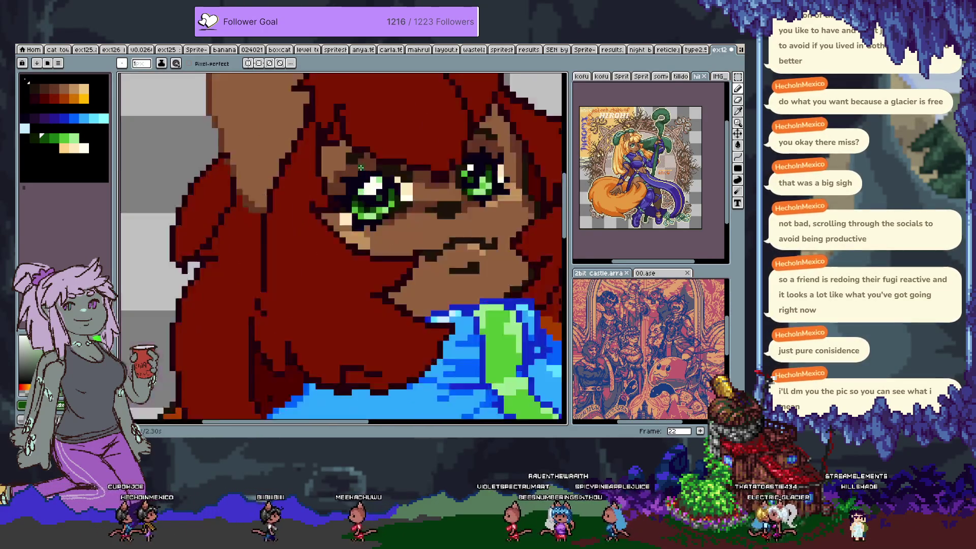
key(comma)
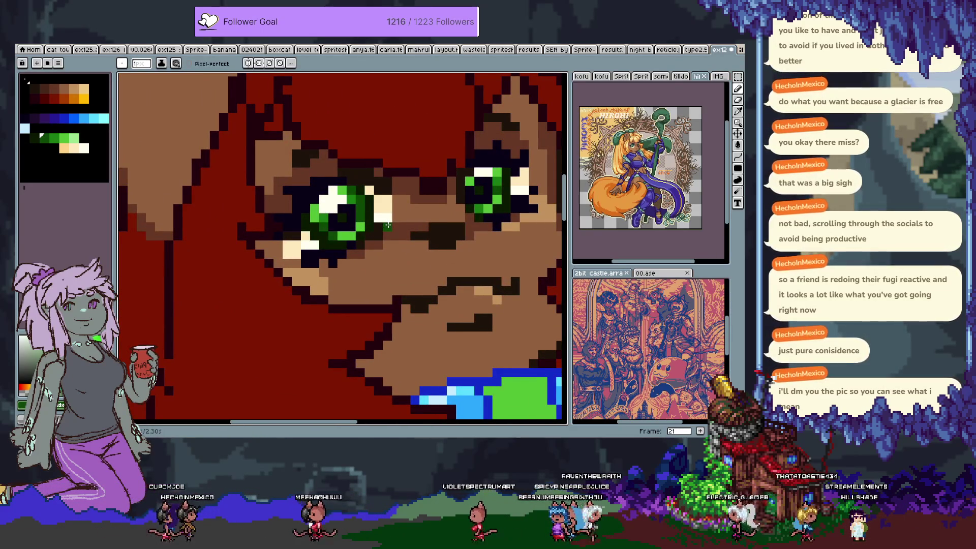
key(period)
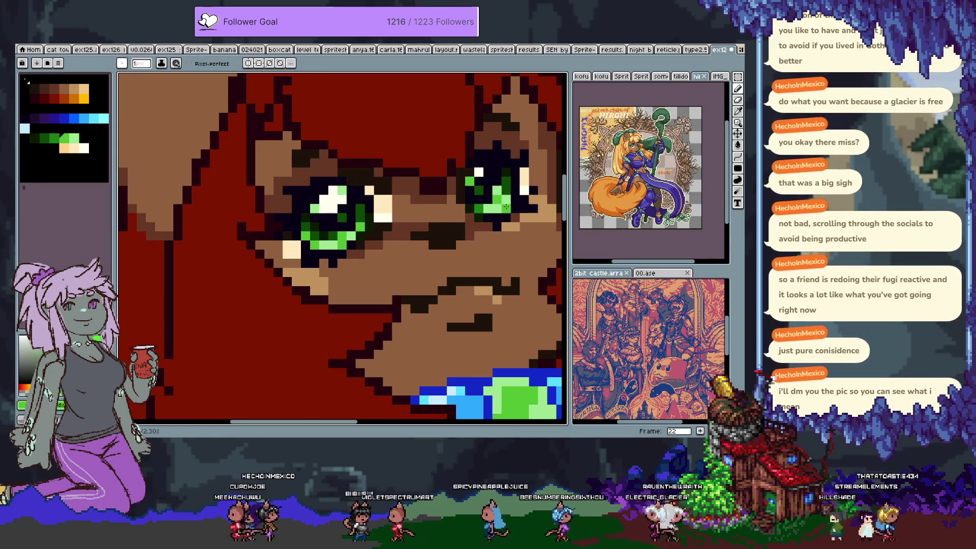
scroll(513, 216, down, 4)
scroll(489, 214, up, 4)
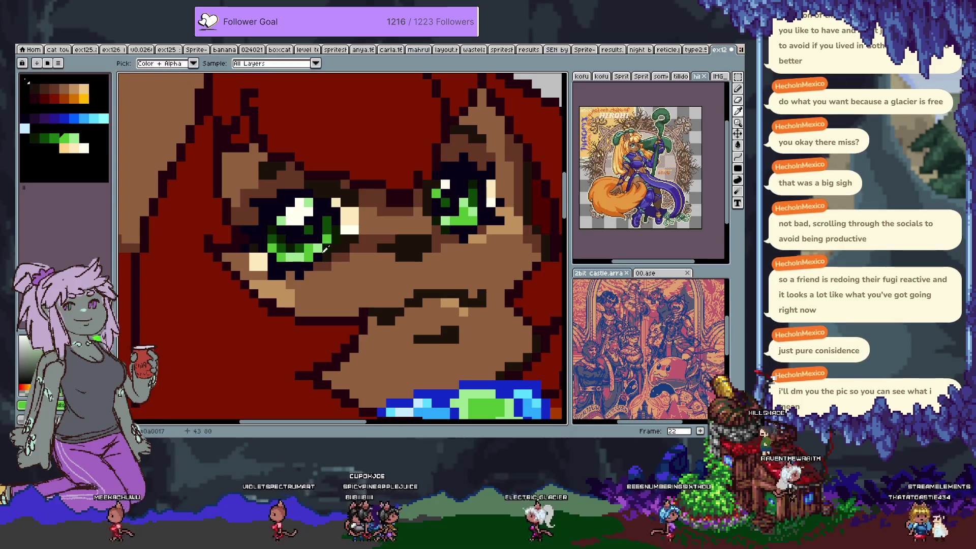
Sample the eye greens and peach skin tone, then save and play the animation.
alt+click(452, 216)
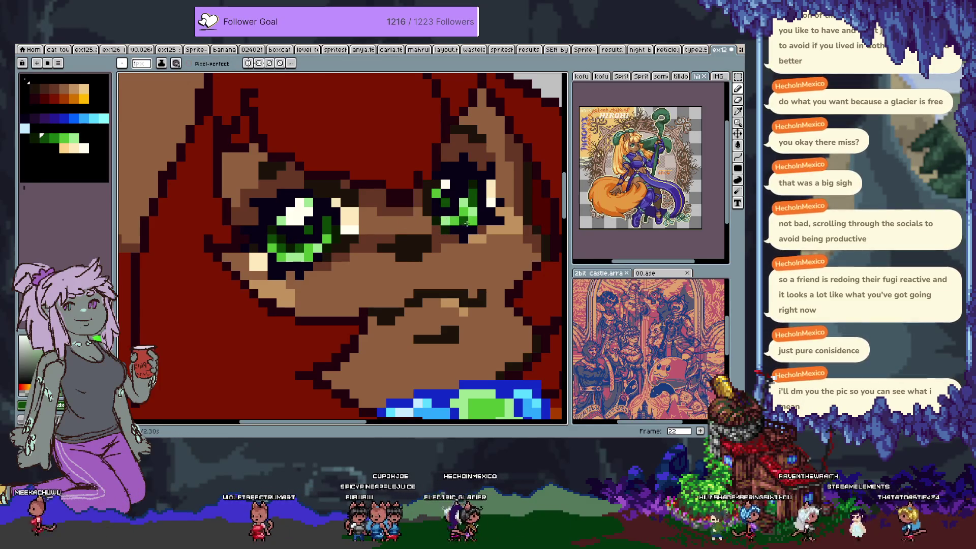
alt+click(480, 190)
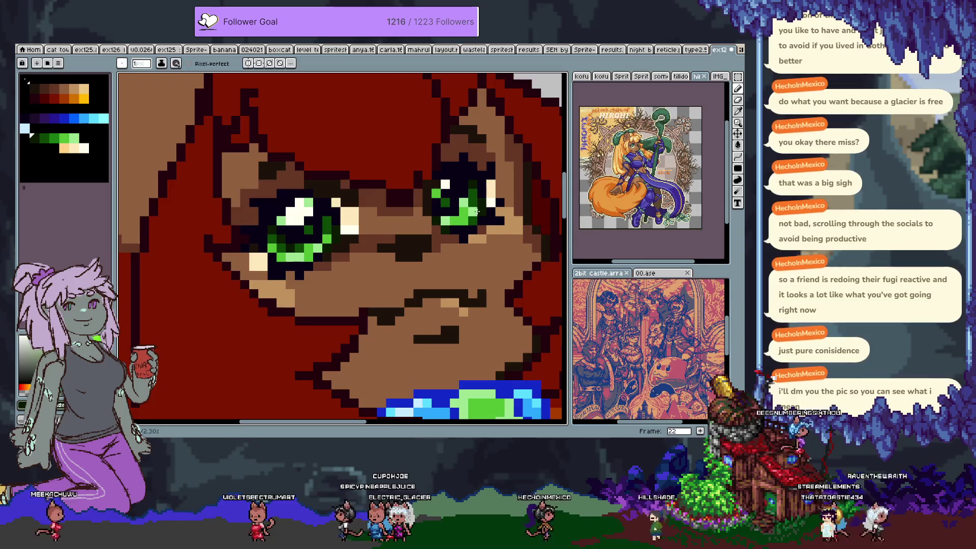
scroll(476, 210, down, 10)
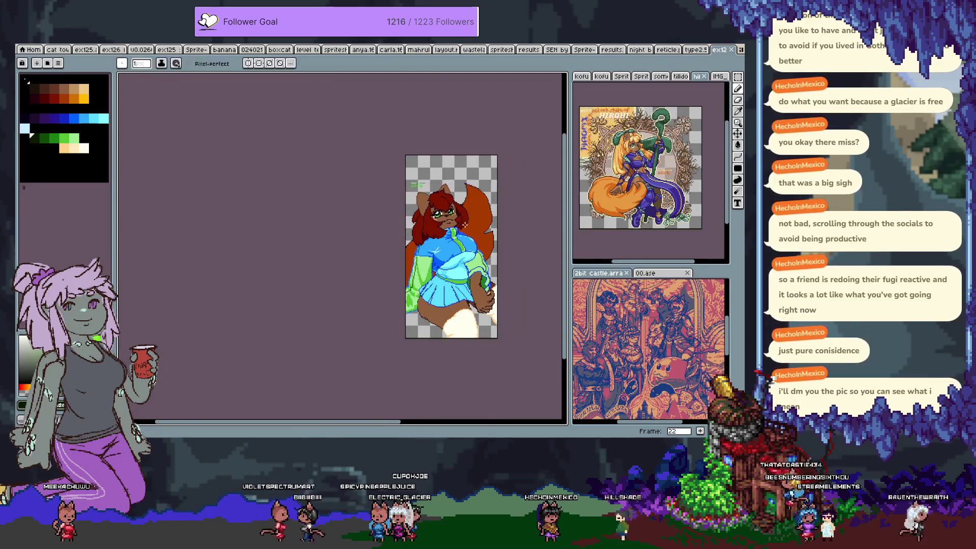
scroll(455, 206, up, 10)
alt+click(386, 182)
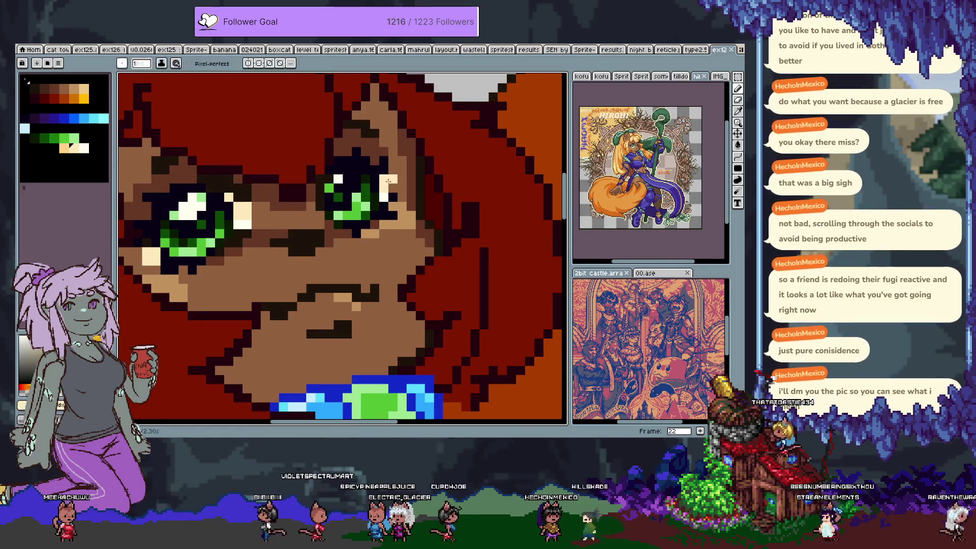
scroll(391, 172, down, 3)
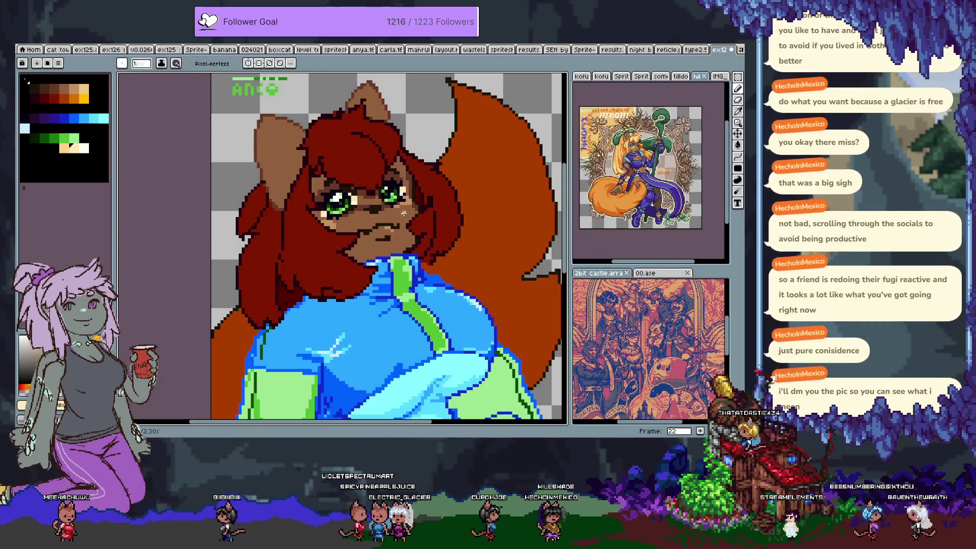
scroll(400, 207, up, 2)
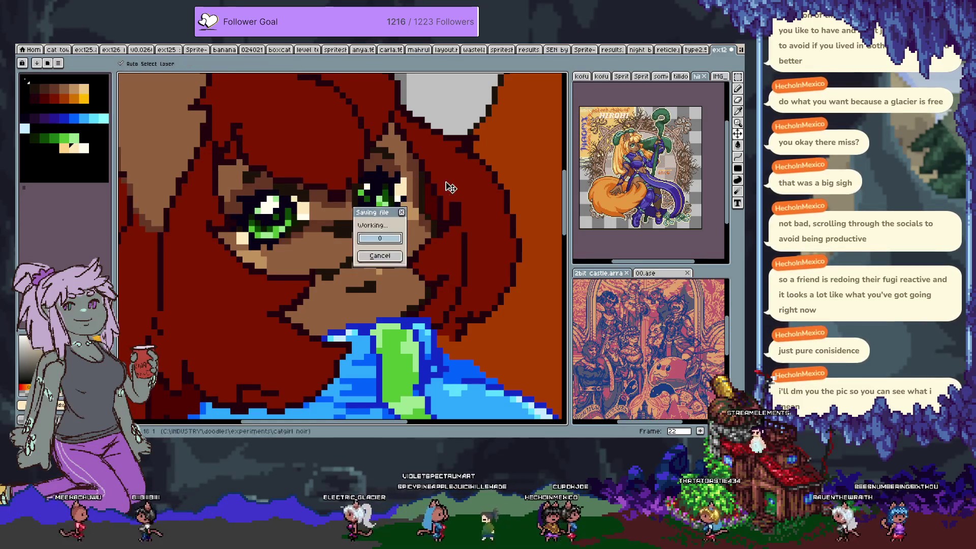
scroll(405, 188, down, 3)
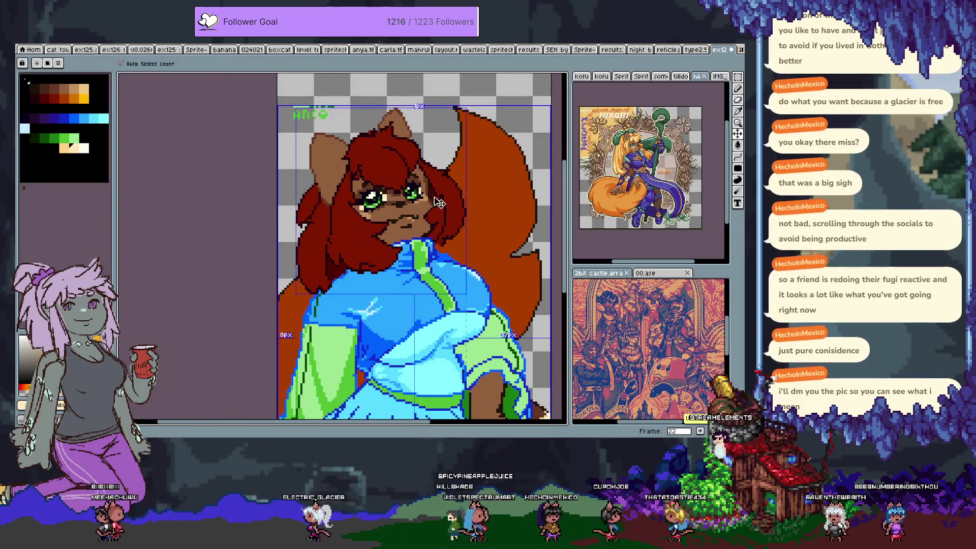
scroll(435, 197, down, 3)
scroll(443, 191, right, 2)
key(ctrl+s)
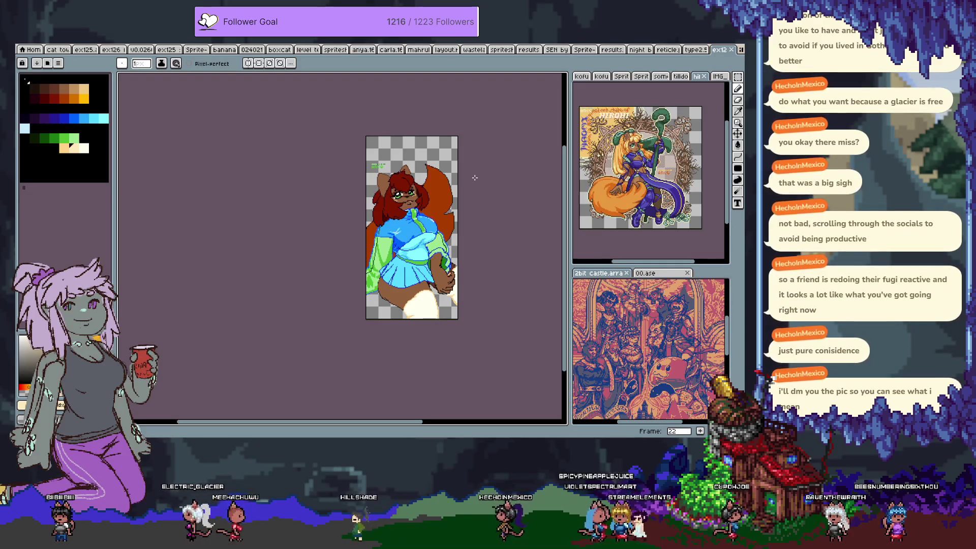
key(Return)
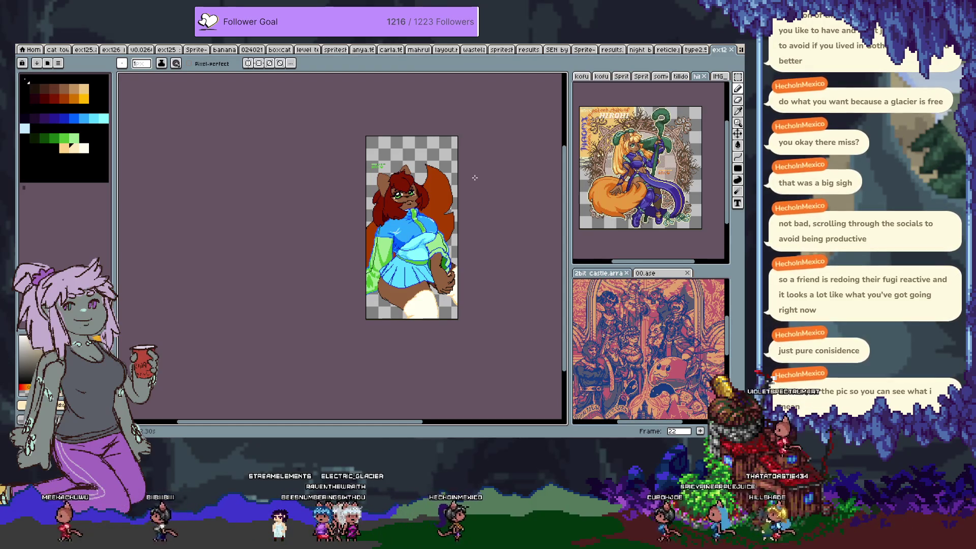
Redraw the dark-blue outline step of the jacket fold on the chest.
scroll(430, 244, up, 4)
scroll(430, 243, up, 2)
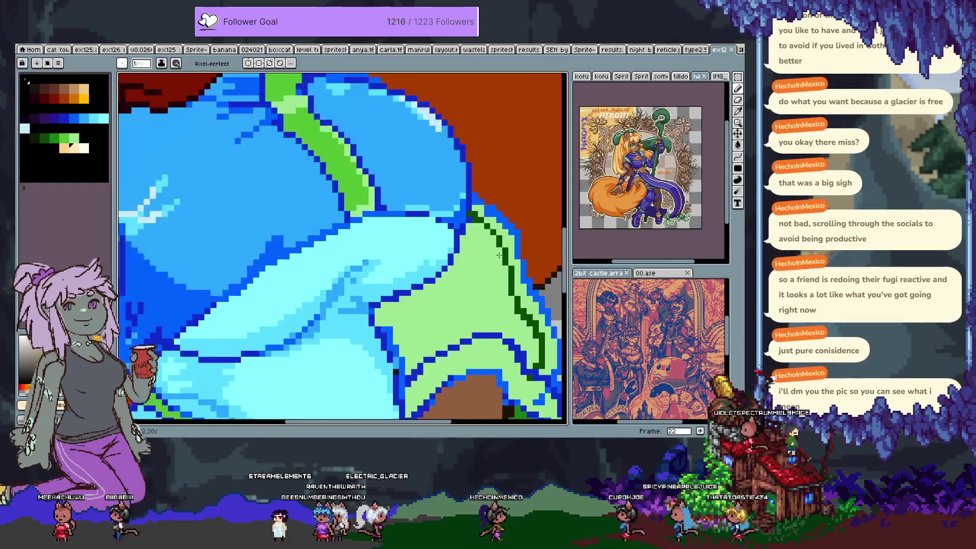
mouse_move(383, 246)
mouse_down()
mouse_move(353, 246)
mouse_move(348, 200)
mouse_up()
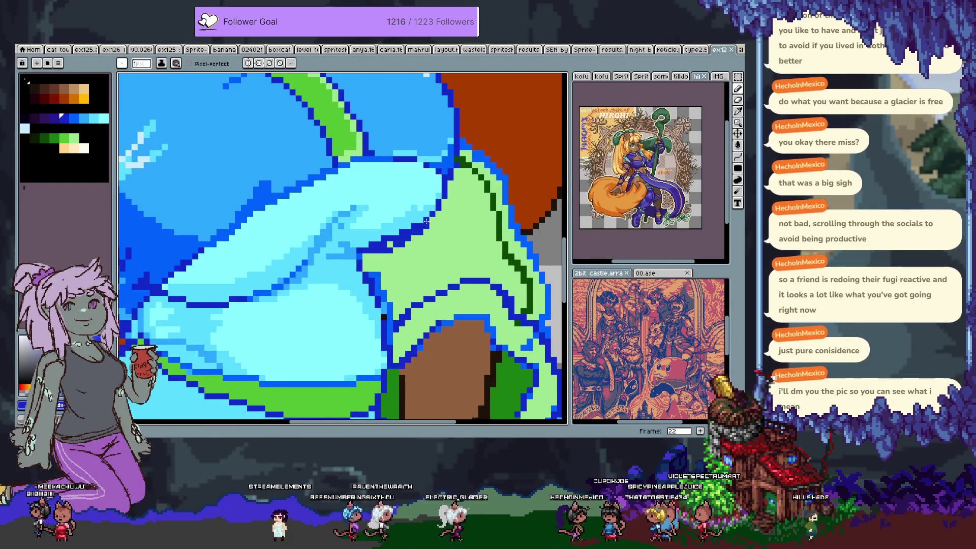
key(ctrl+z)
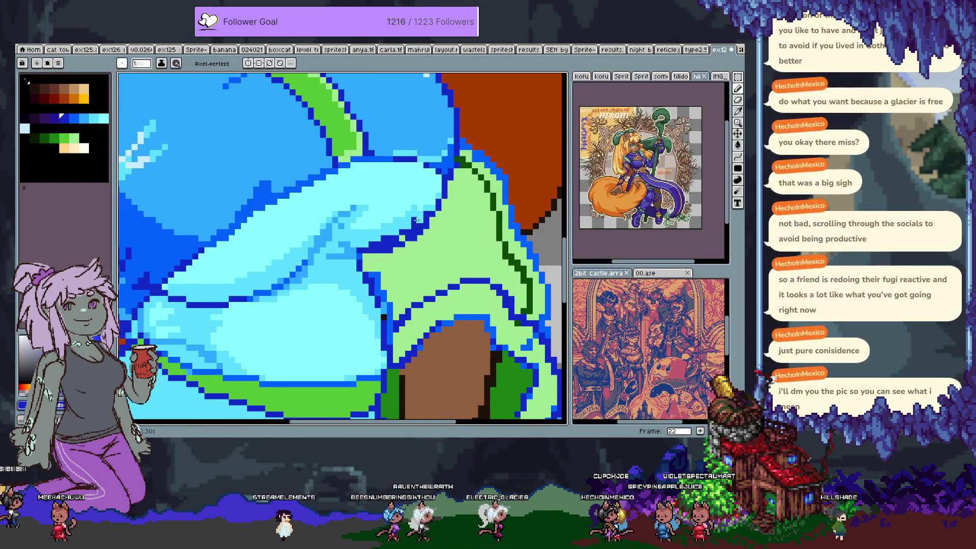
drag(373, 249, 396, 238)
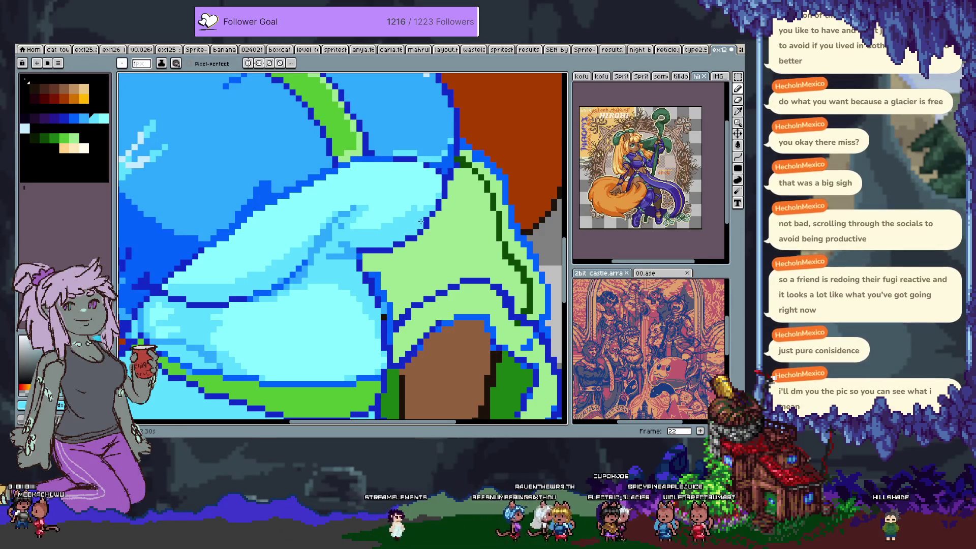
scroll(437, 238, down, 3)
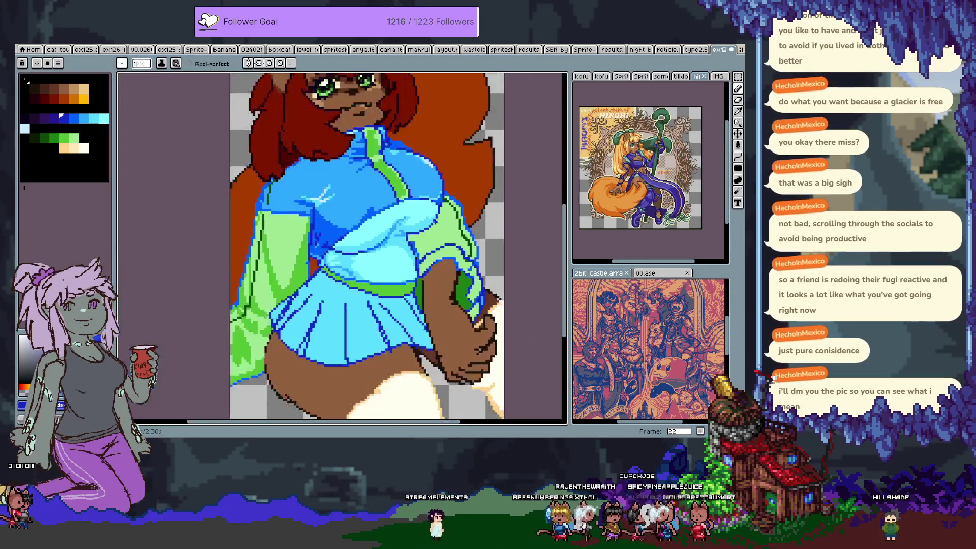
Choose slightly different and lighter blues for the fold highlight with the pencil.
key(space)
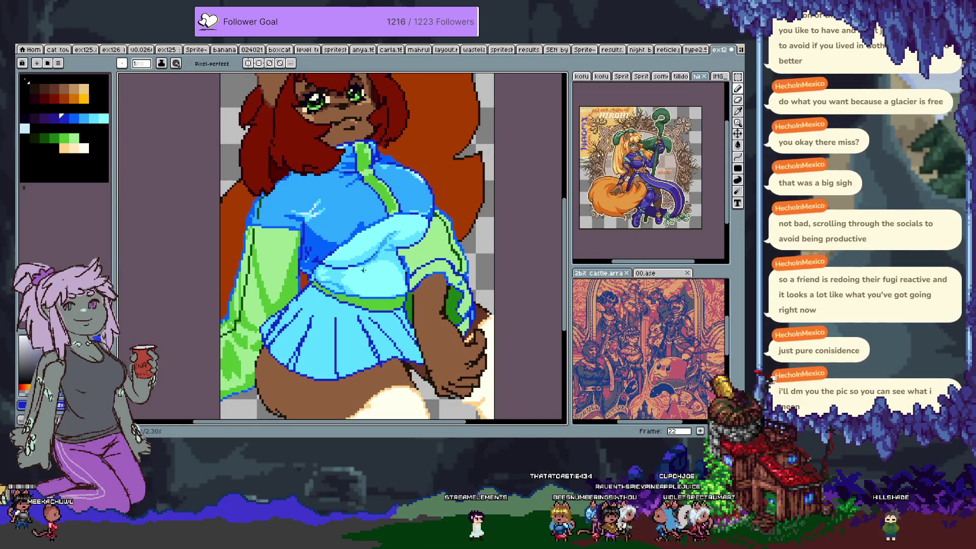
scroll(363, 270, up, 3)
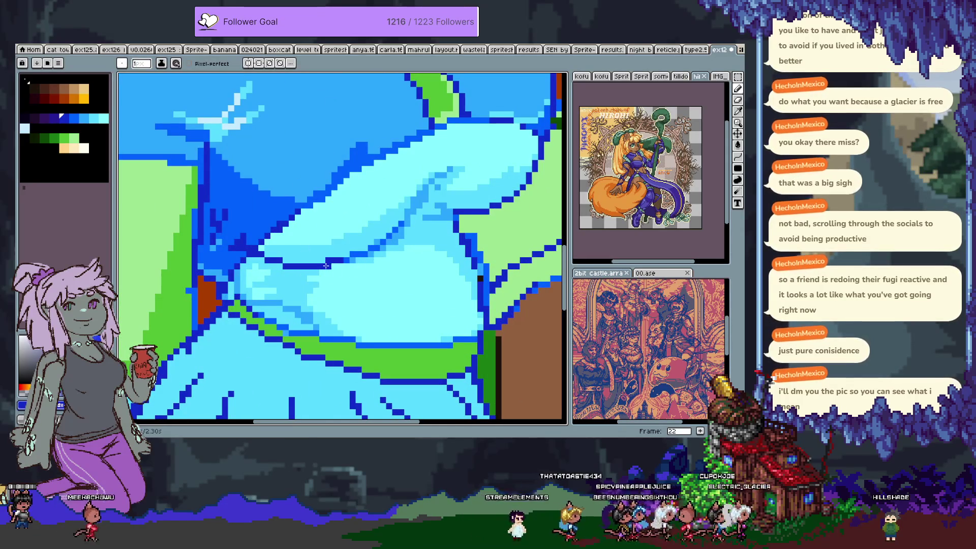
alt+click(351, 259)
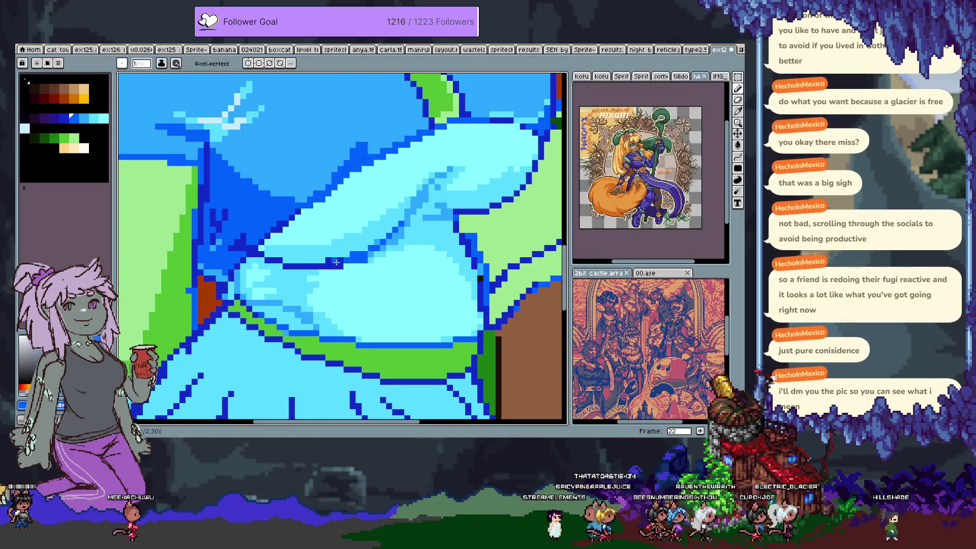
alt+click(340, 260)
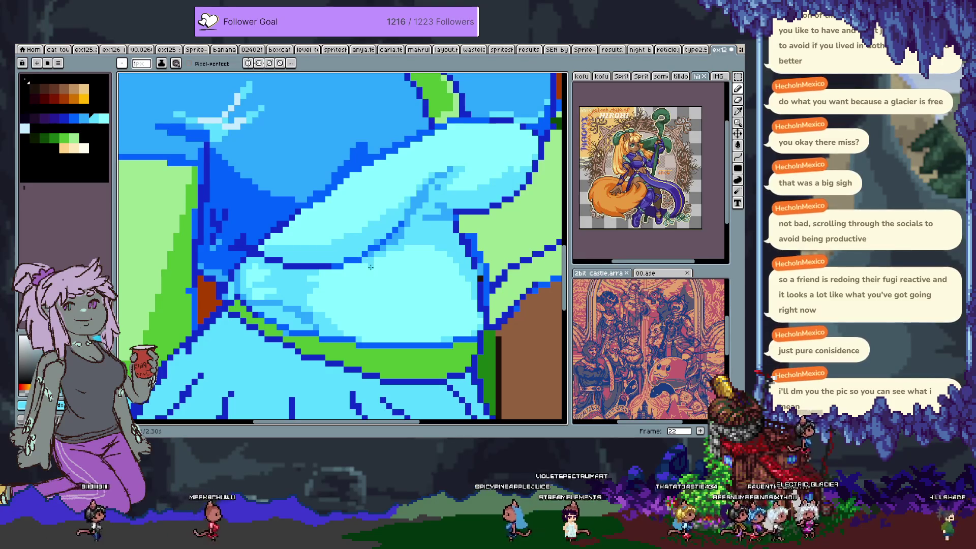
key(alt)
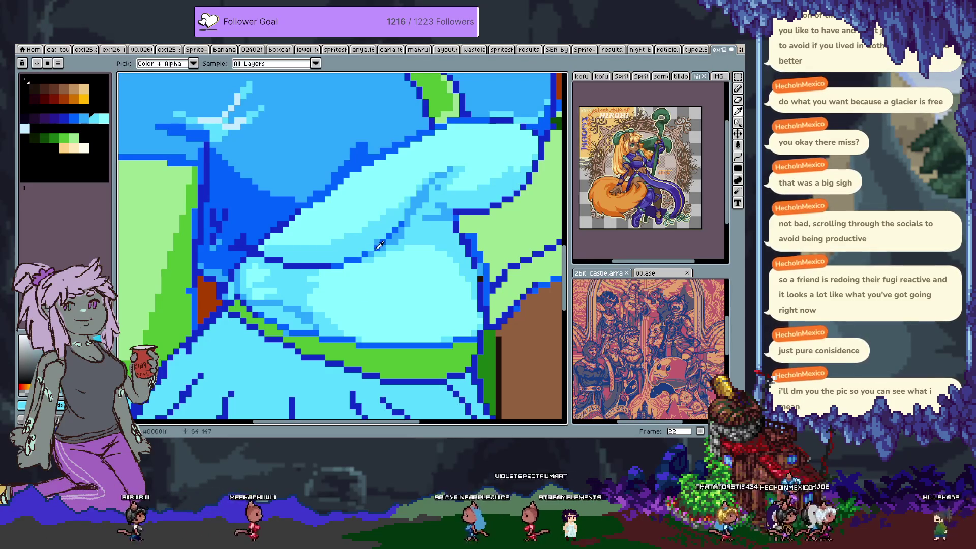
scroll(380, 317, down, 3)
key(b)
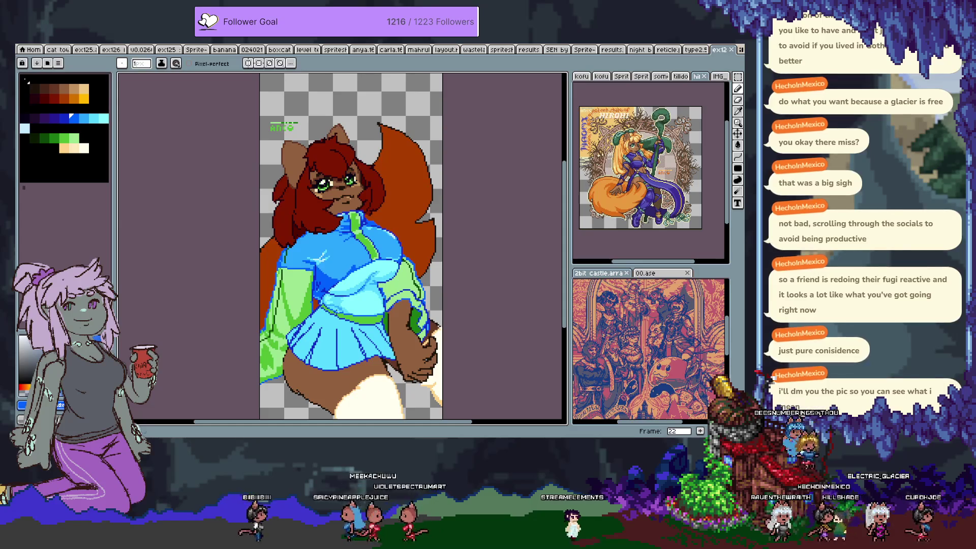
Paint blue shading pixels on the jacket collar, then sample mid and dark jacket blues.
scroll(398, 187, up, 3)
alt+click(399, 186)
click(395, 186)
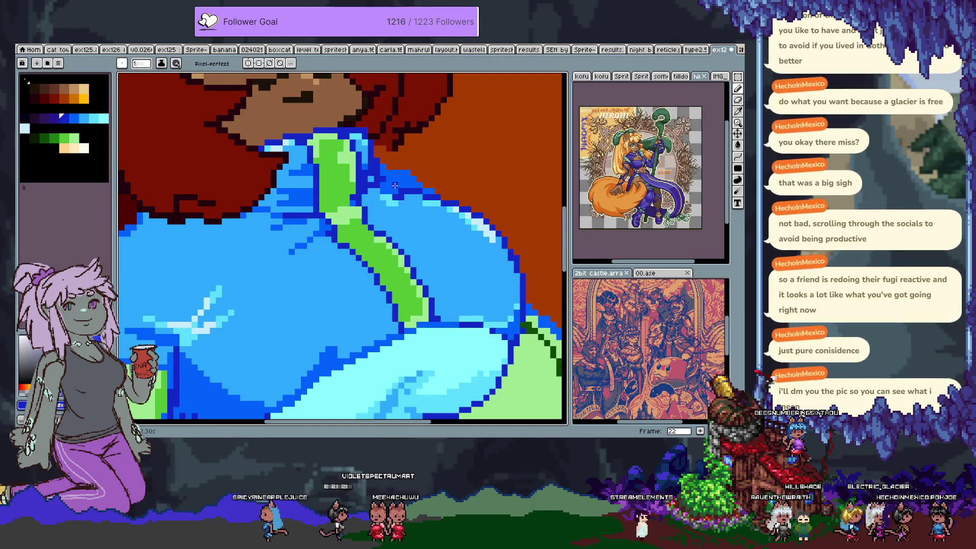
alt+click(400, 192)
alt+click(392, 186)
Draw a dark-blue fold line down the green sleeve edge.
scroll(401, 203, down, 3)
drag(420, 227, 415, 233)
scroll(407, 228, up, 3)
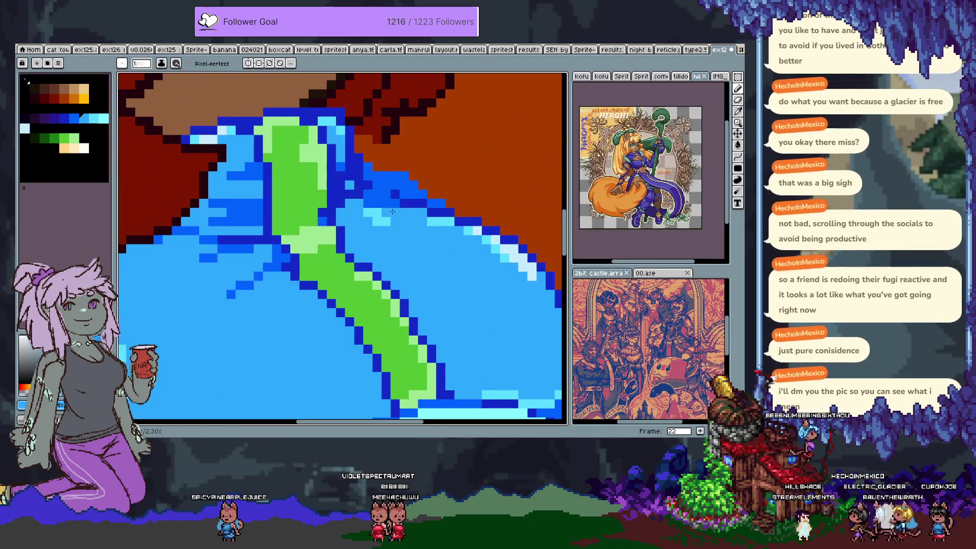
scroll(392, 211, down, 3)
scroll(399, 235, down, 2)
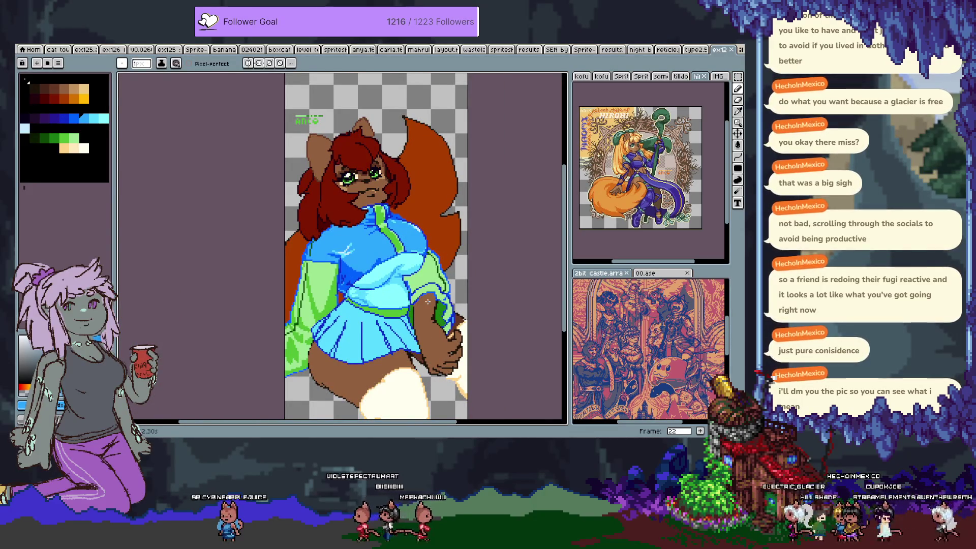
scroll(414, 265, up, 3)
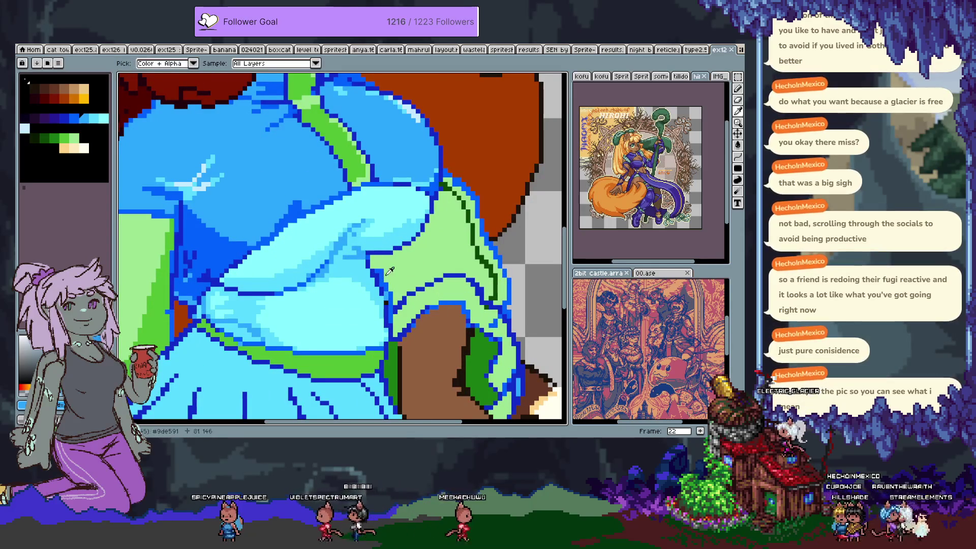
drag(367, 254, 385, 299)
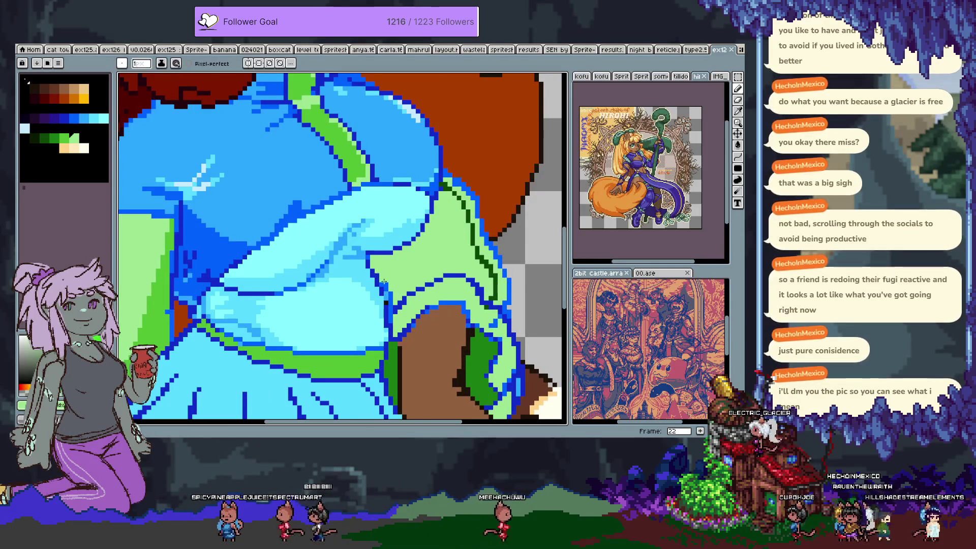
key(i)
click(386, 291)
key(b)
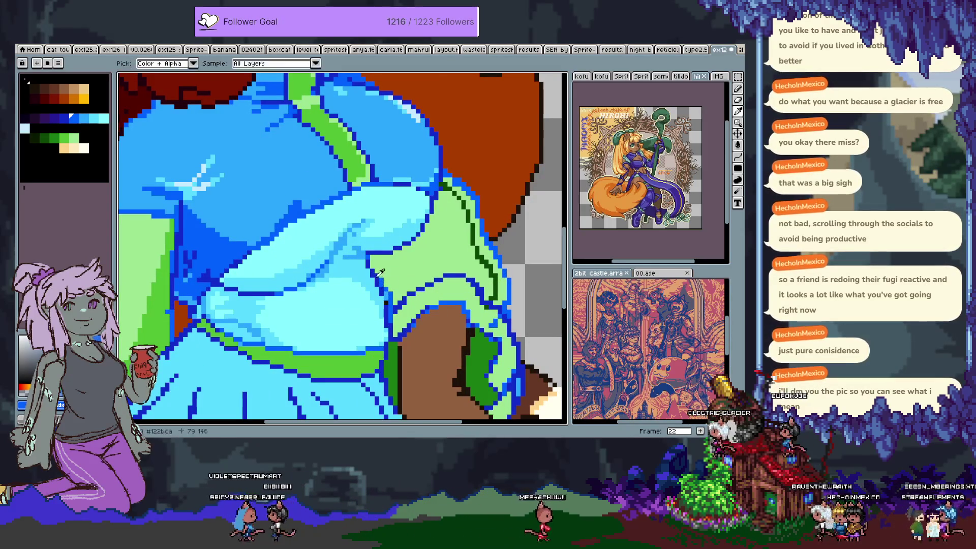
Touch up the fold shading with mid, dark and light blues, sampling outline #122bca.
key(i)
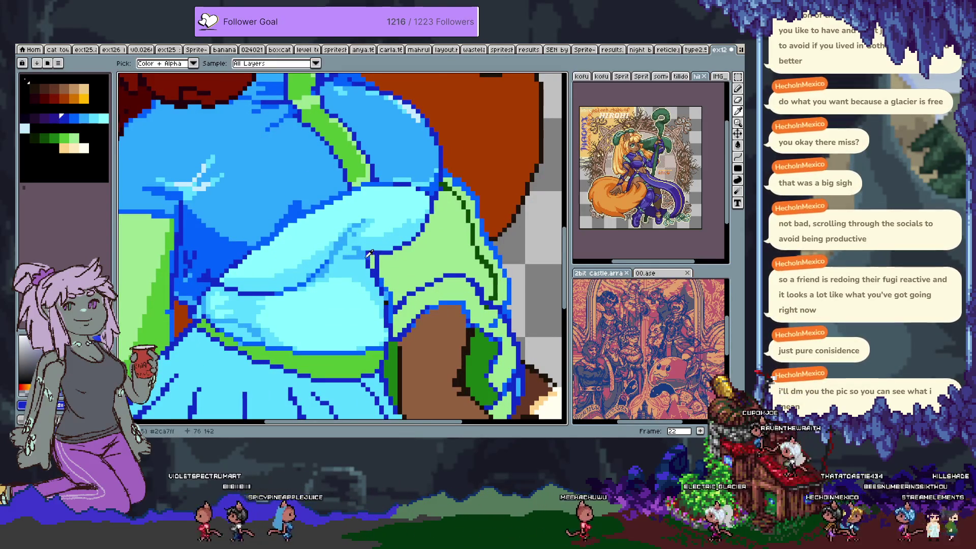
click(382, 254)
key(b)
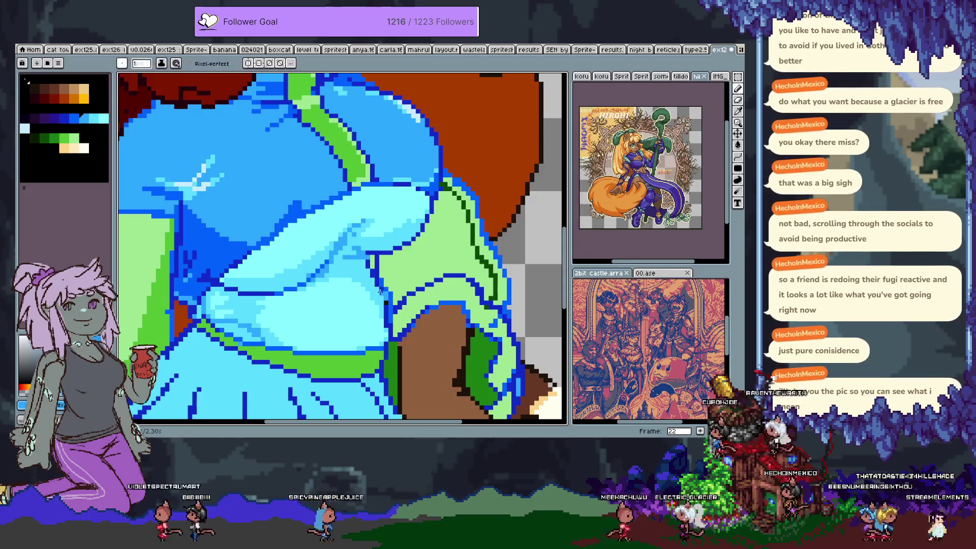
alt+click(373, 274)
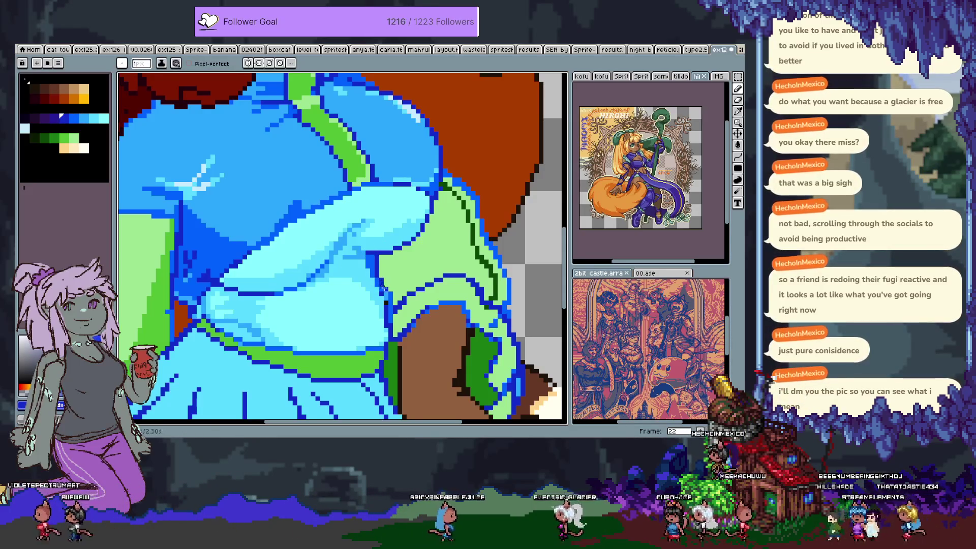
alt+click(388, 299)
alt+click(382, 294)
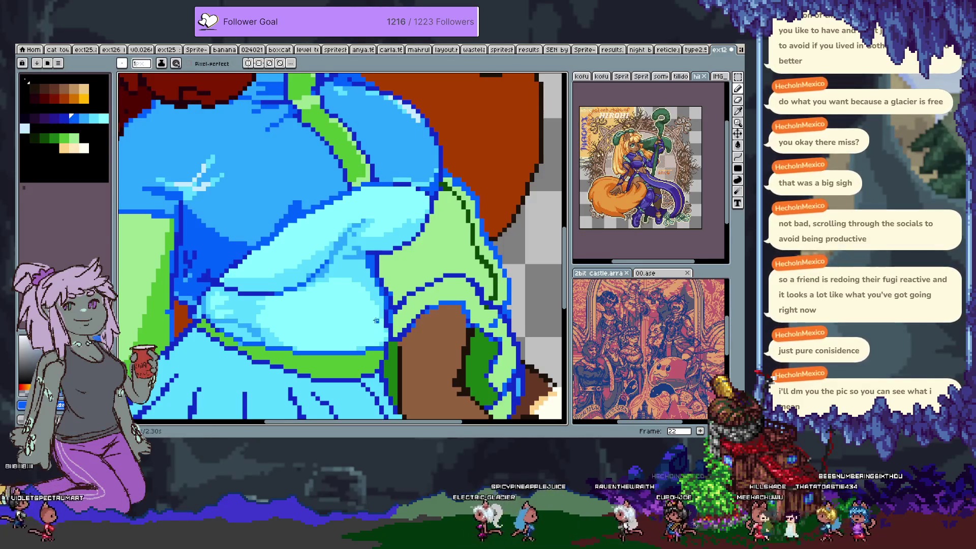
alt+click(367, 261)
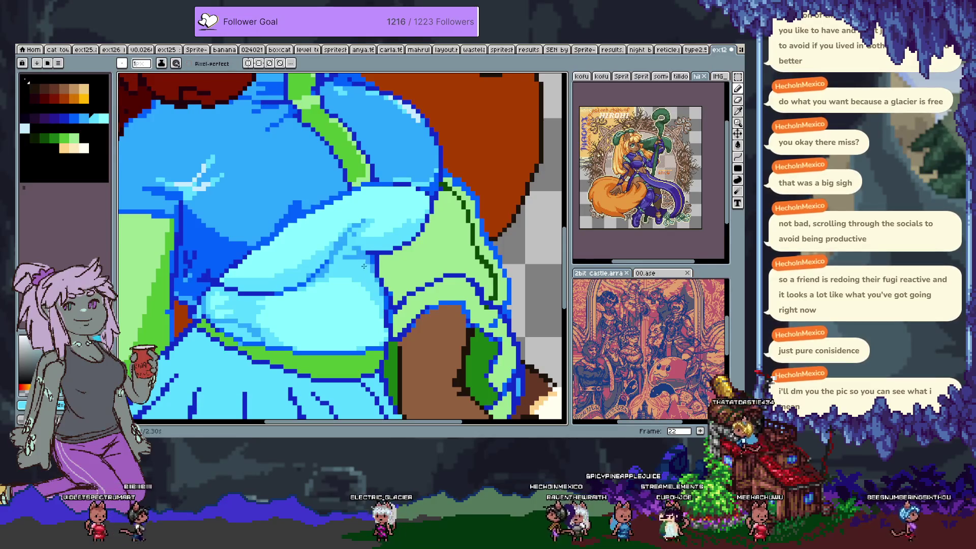
key(alt)
alt+click(376, 250)
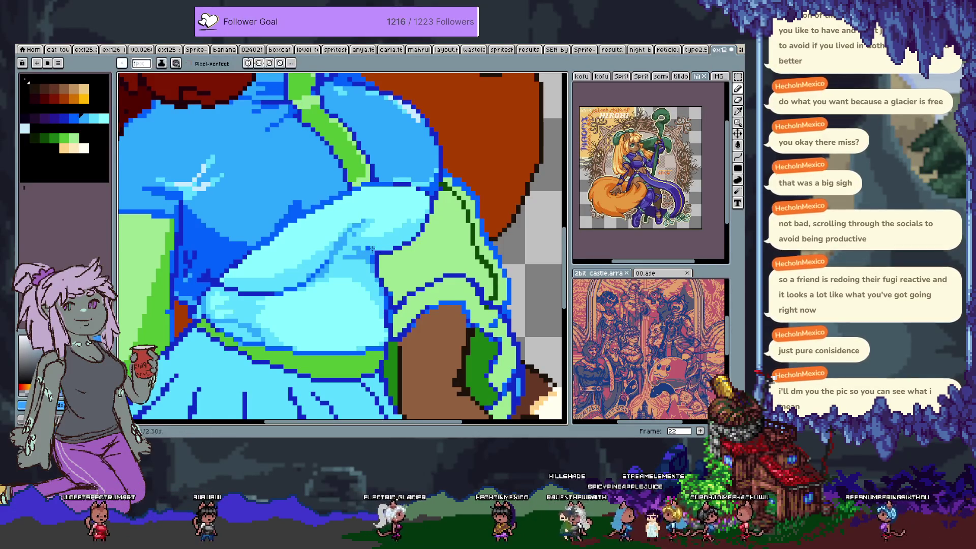
alt+click(378, 253)
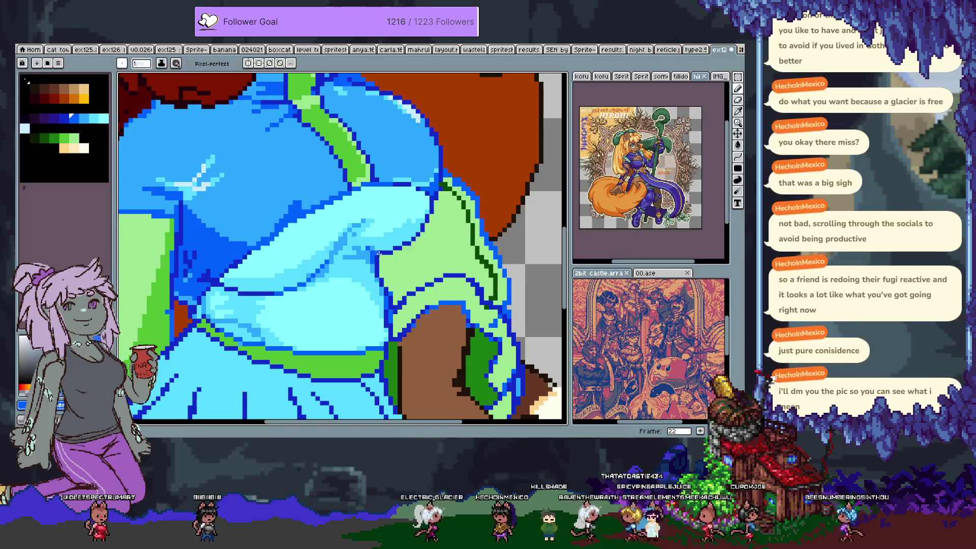
scroll(366, 298, down, 2)
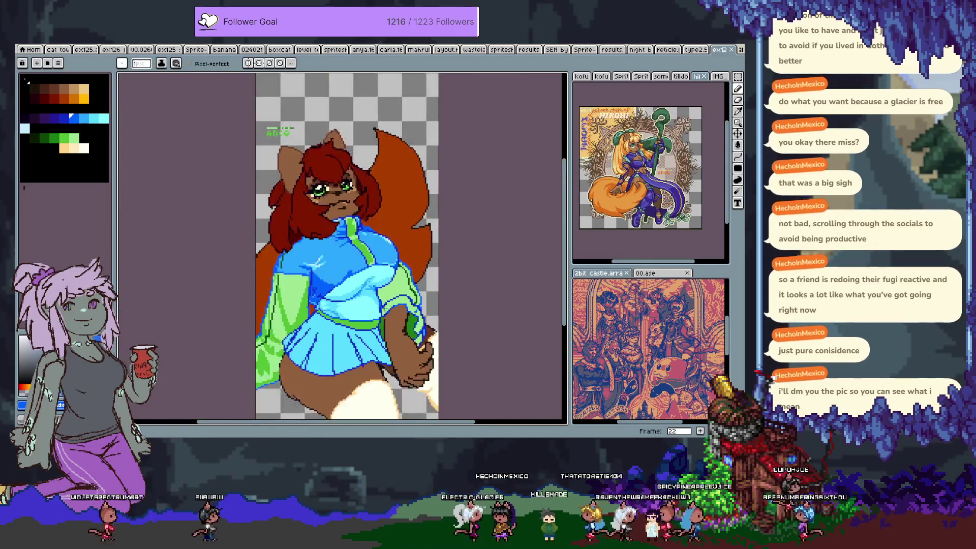
Paint a light-cyan highlight on the puff and undo the accidental bucket fill.
scroll(376, 300, up, 3)
key(alt)
alt+click(351, 277)
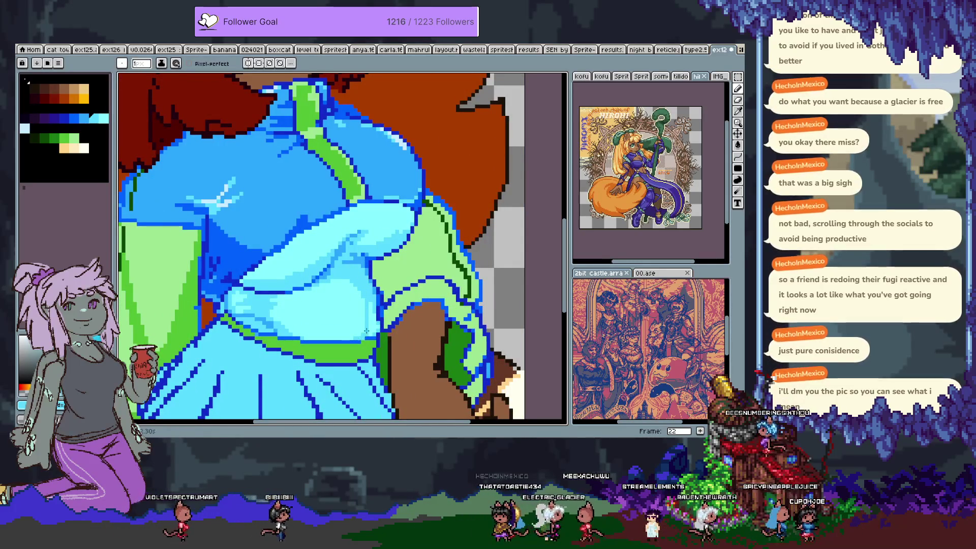
click(369, 314)
alt+click(370, 321)
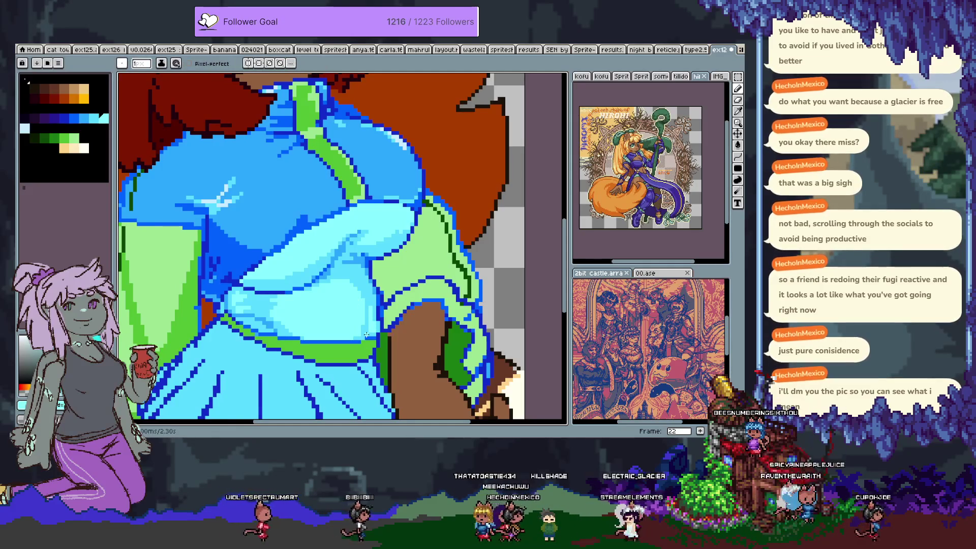
scroll(366, 334, down, 4)
key(ctrl+z)
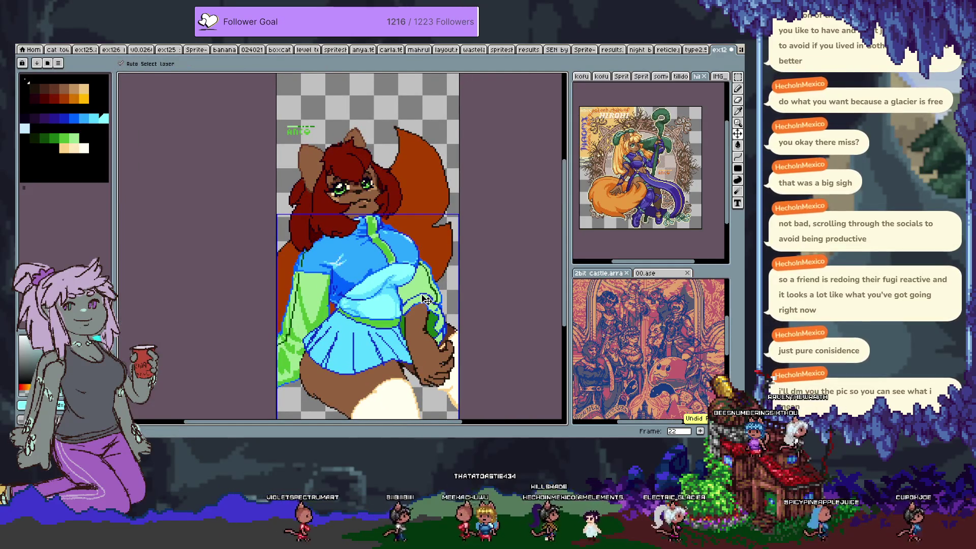
scroll(425, 298, up, 4)
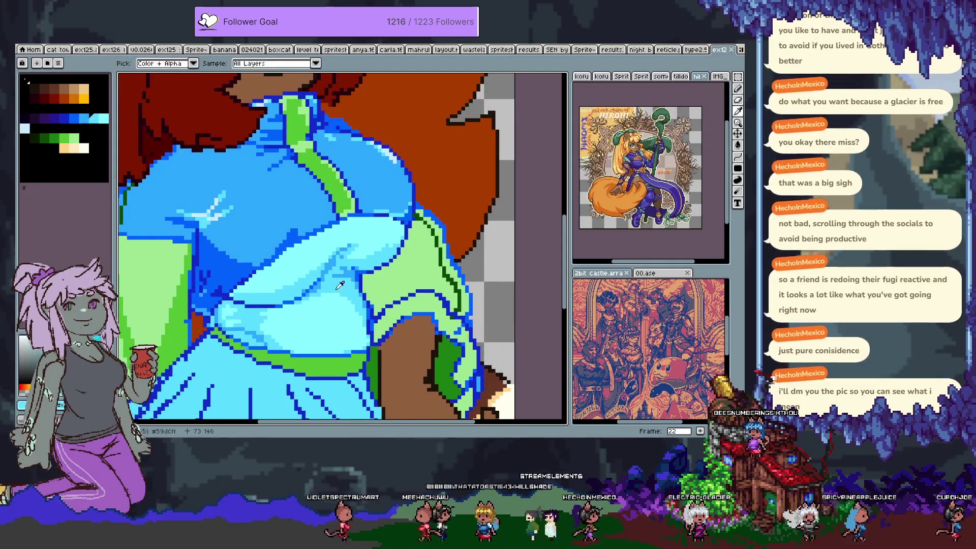
drag(317, 344, 311, 339)
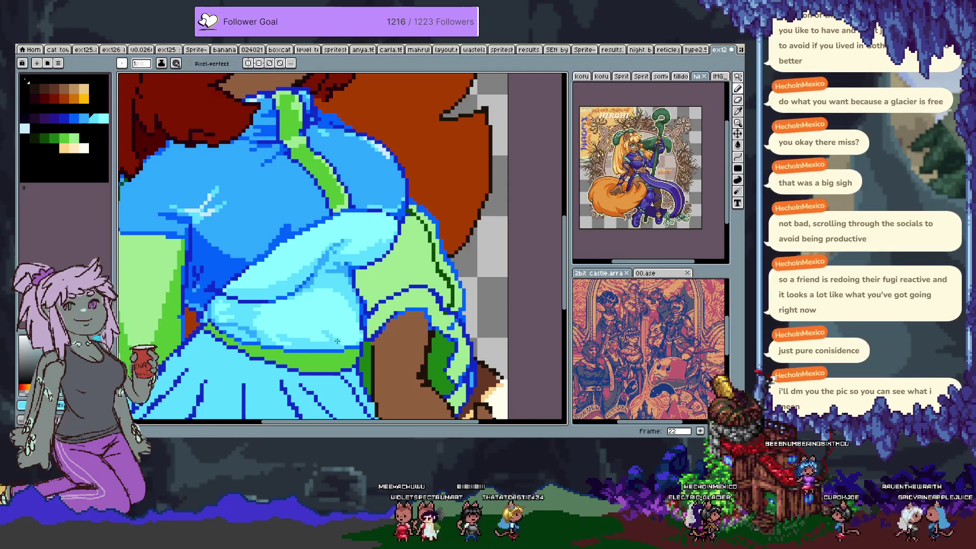
Add light-cyan and jacket-blue fold shading across the puff above the belt.
key(alt)
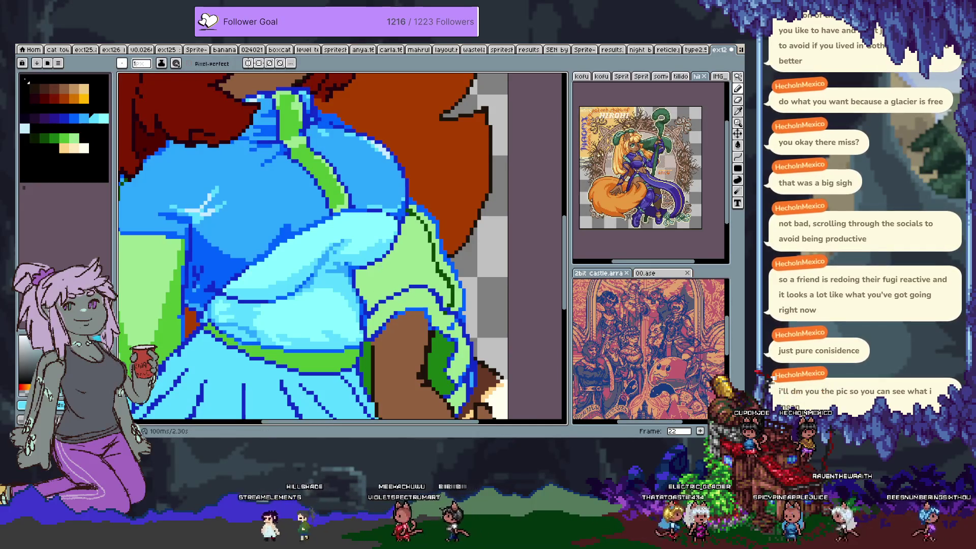
alt+click(337, 347)
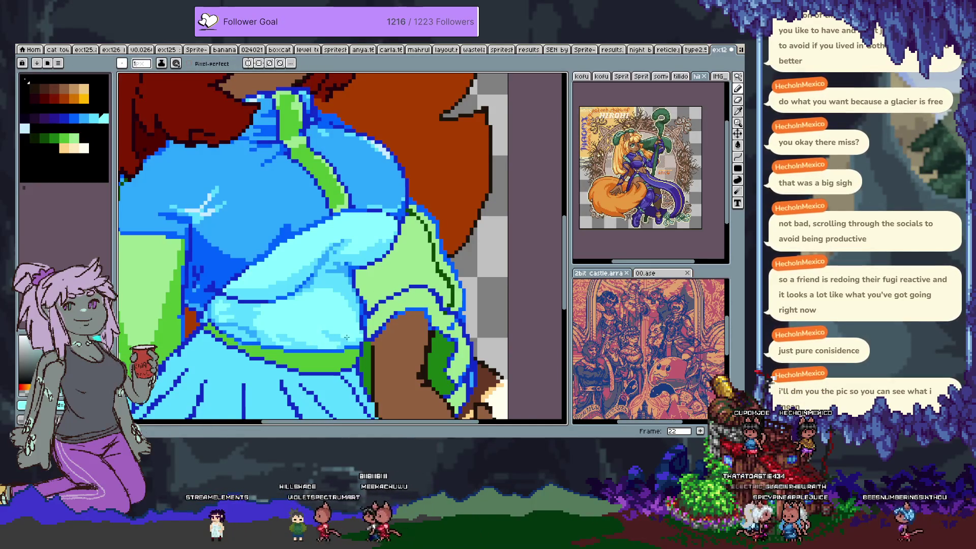
alt+click(311, 338)
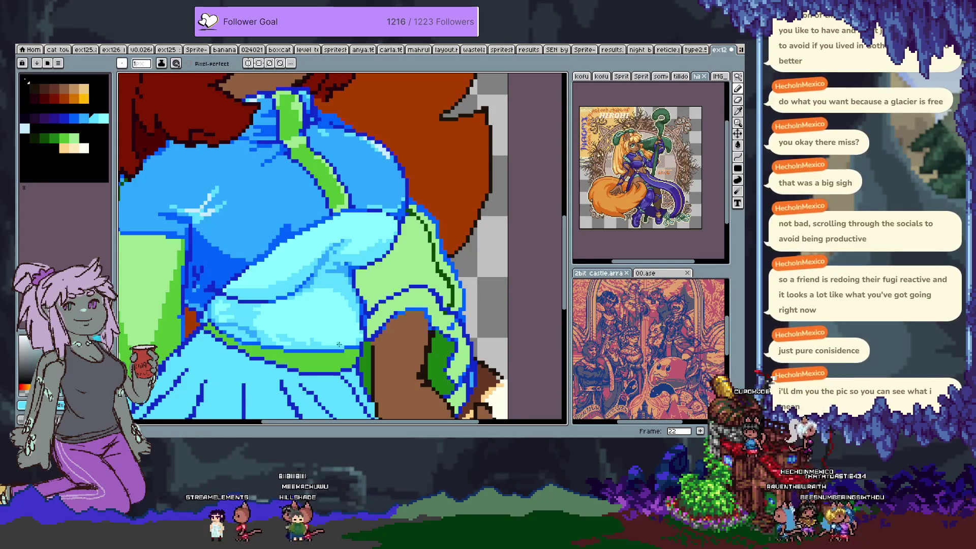
alt+click(349, 291)
alt+click(363, 317)
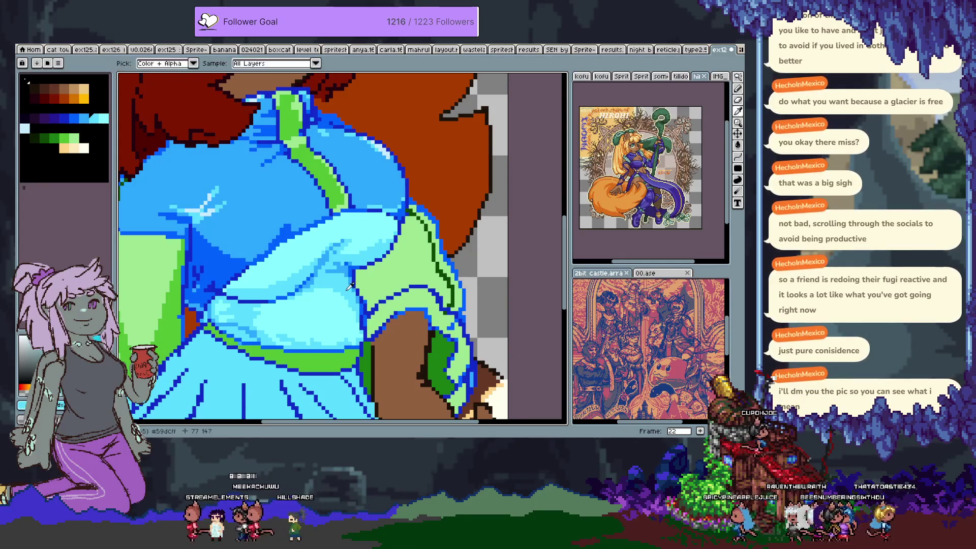
alt+click(362, 316)
alt+click(362, 317)
alt+click(300, 314)
key(ctrl+z)
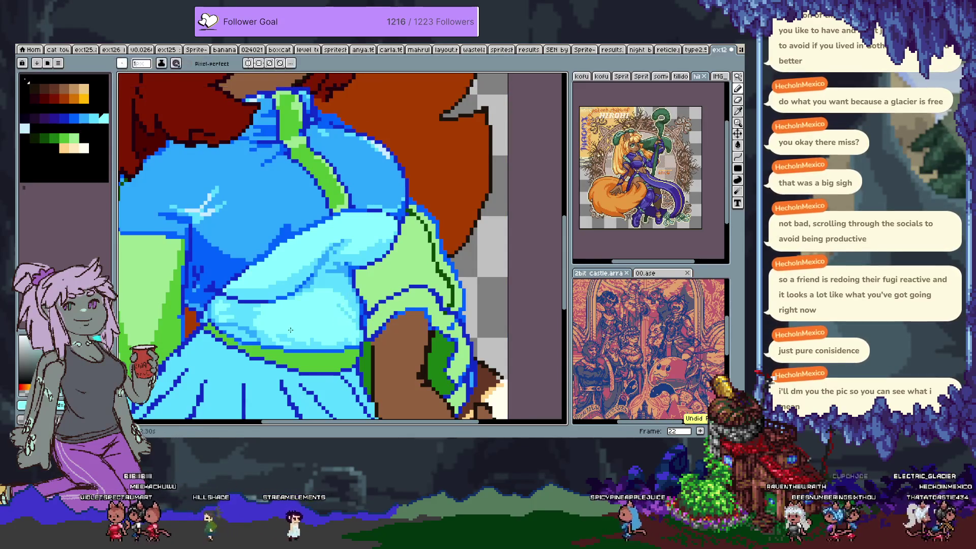
scroll(300, 314, down, 5)
mouse_move(308, 356)
mouse_down()
mouse_move(333, 356)
mouse_move(347, 338)
mouse_up()
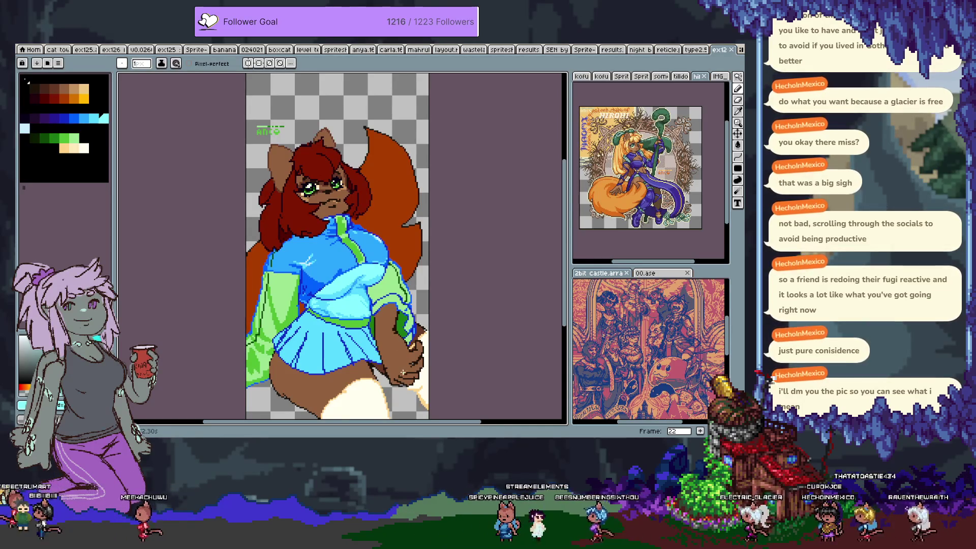
Paint a dark outline along the lower edge of the hand on the thigh.
key(v)
scroll(403, 372, down, 2)
scroll(368, 297, up, 3)
key(i)
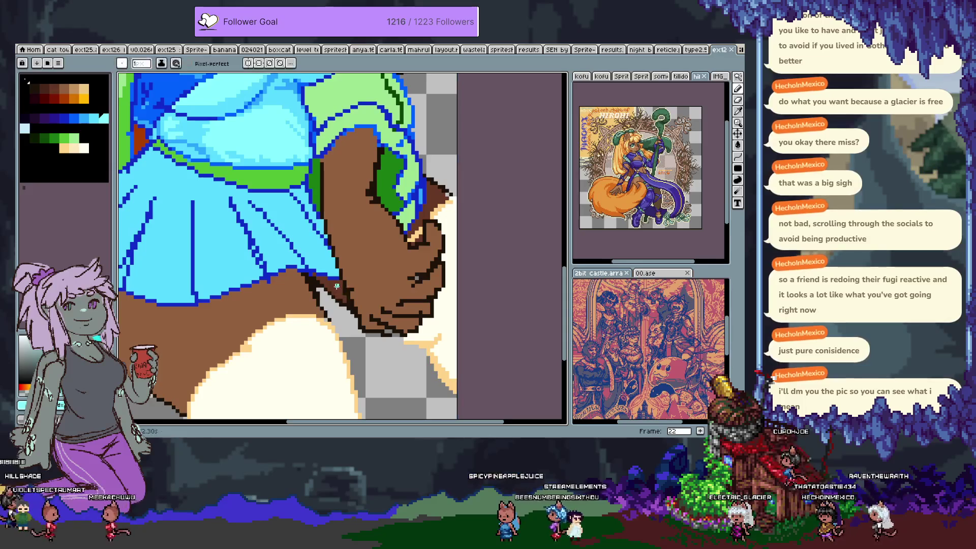
scroll(291, 244, down, 2)
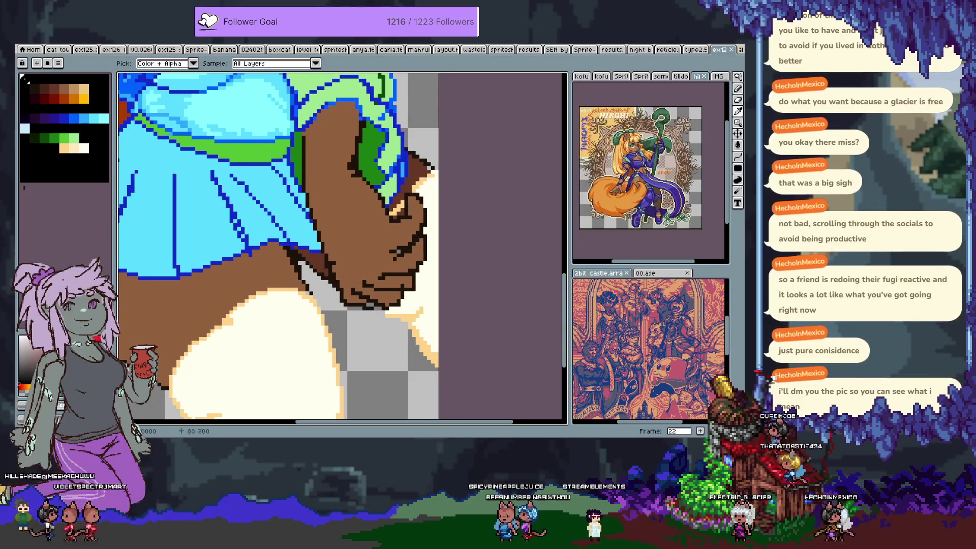
key(b)
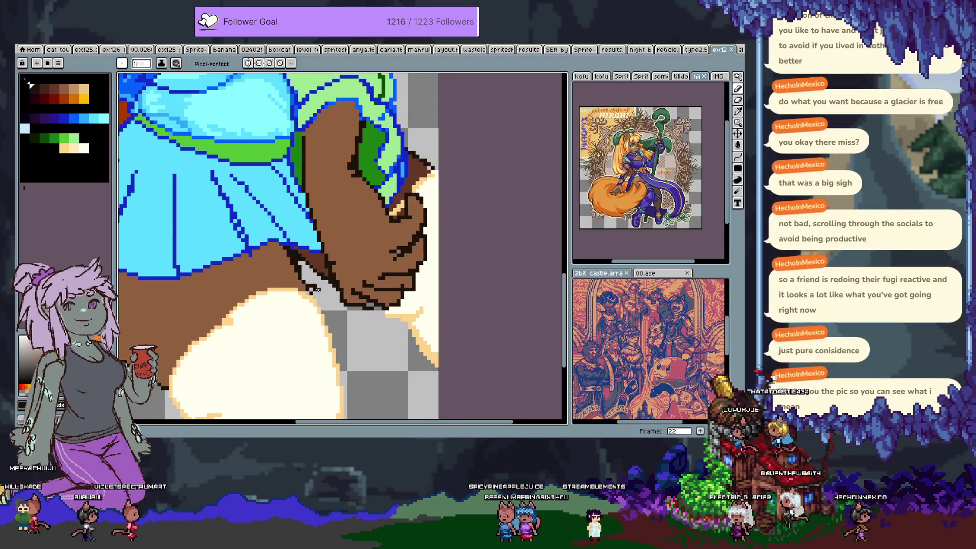
click(298, 258)
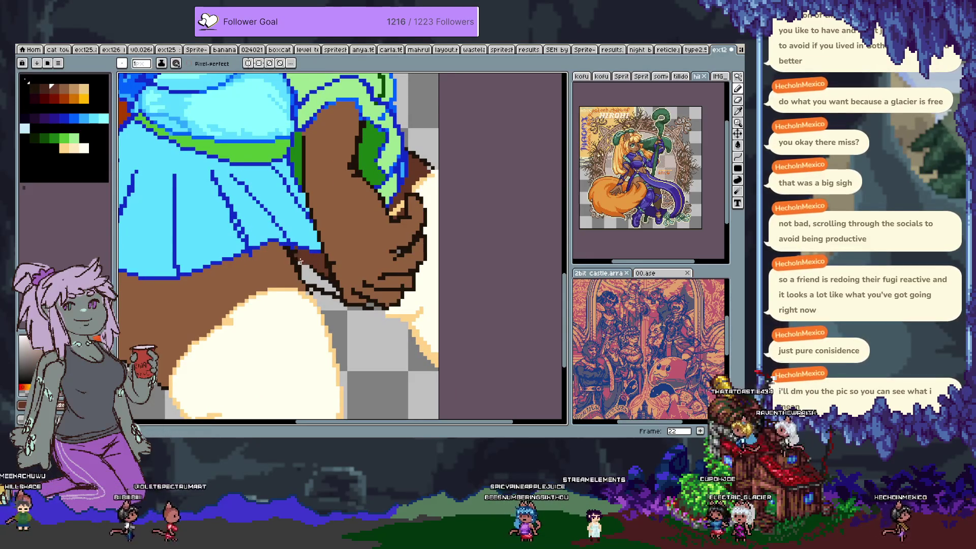
drag(304, 273, 336, 293)
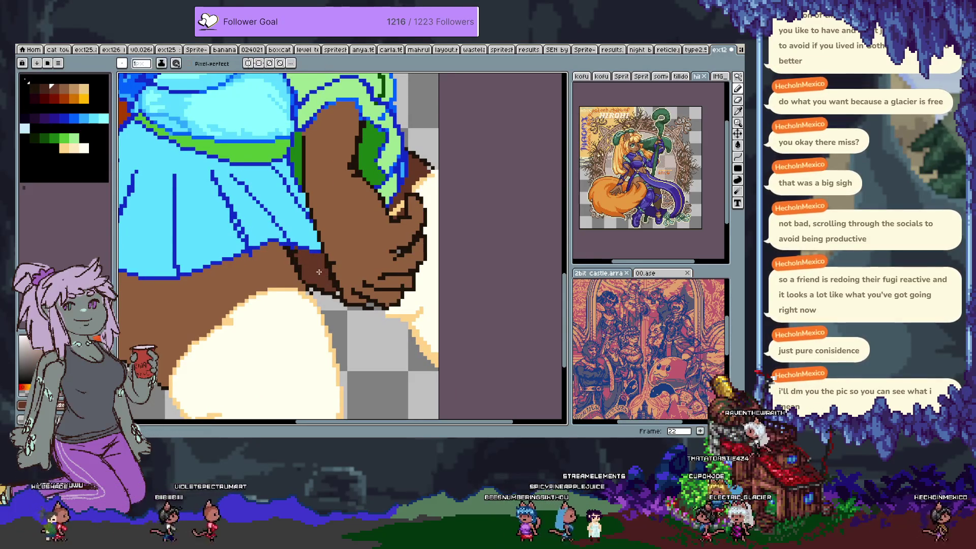
Add dark brown and tan shadow pixels sampled from the canvas beneath the hand.
alt+click(374, 303)
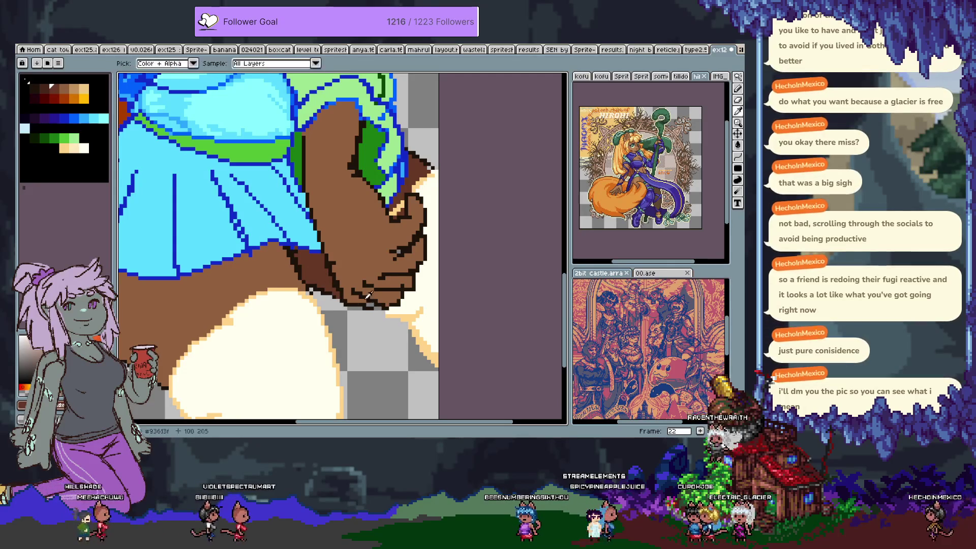
scroll(367, 344, down, 3)
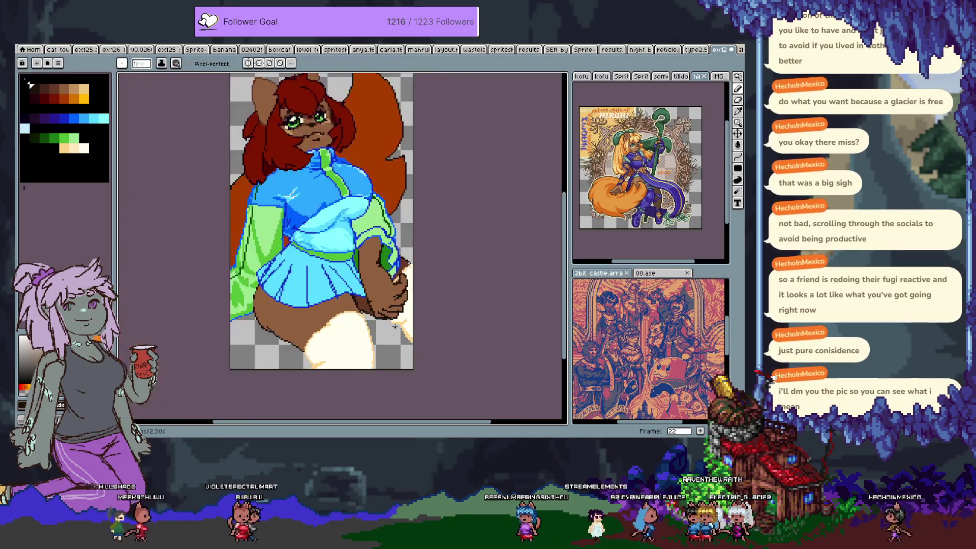
scroll(397, 316, up, 3)
scroll(397, 316, down, 1)
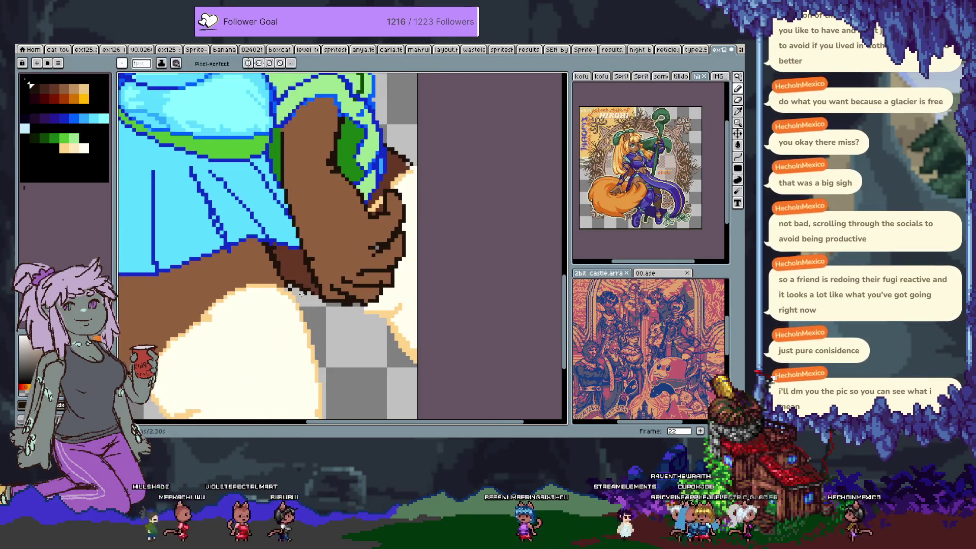
alt+click(294, 287)
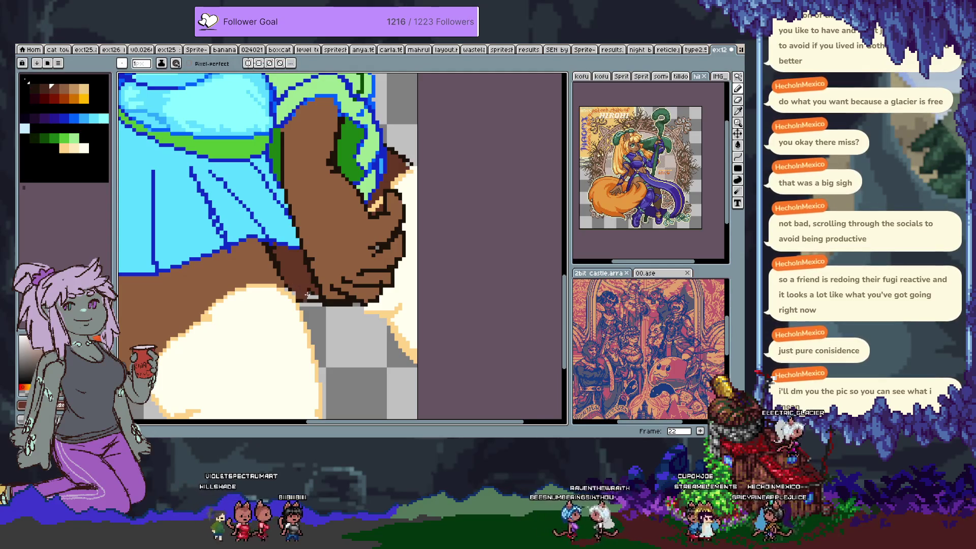
alt+click(302, 299)
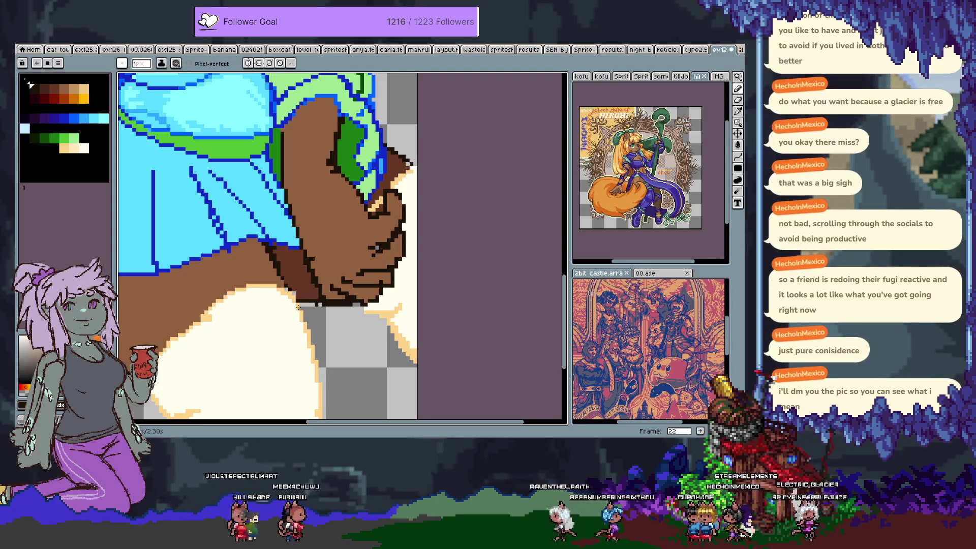
alt+click(284, 286)
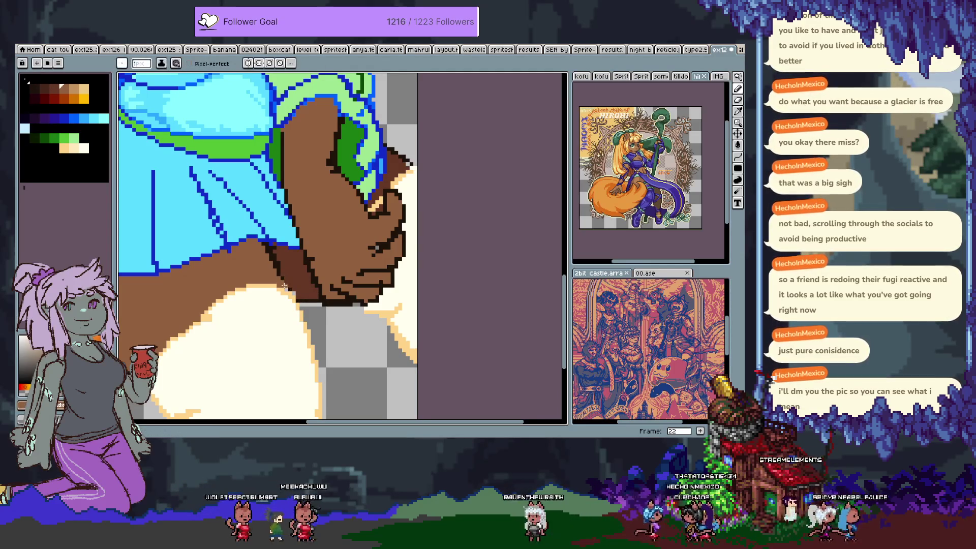
alt+click(279, 275)
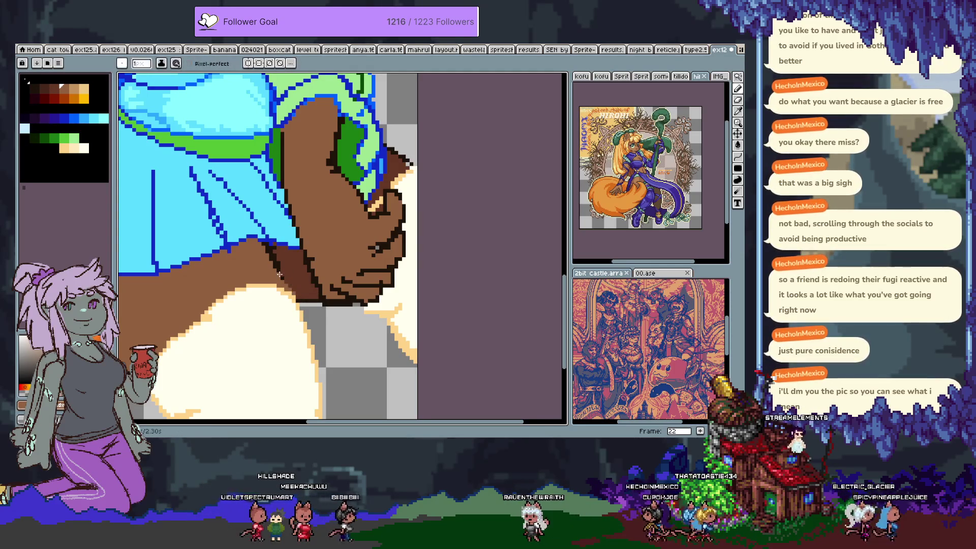
scroll(279, 275, down, 3)
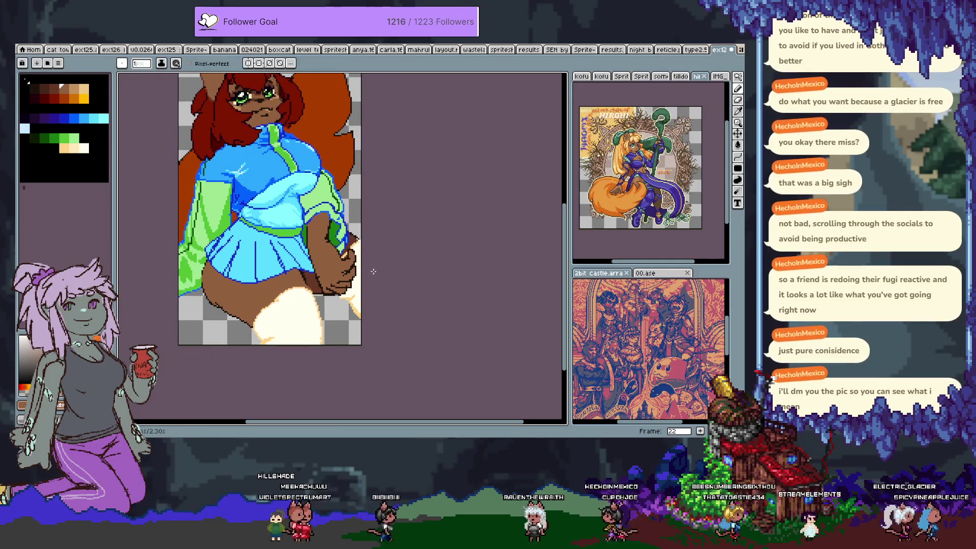
Lasso the chin and jaw outline and move it up one pixel.
scroll(372, 274, down, 1)
scroll(349, 237, up, 3)
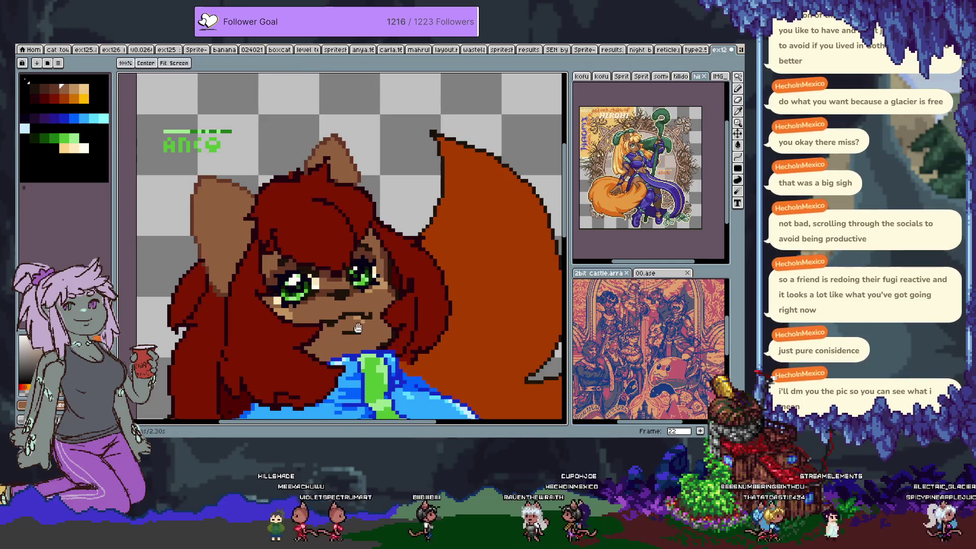
scroll(349, 237, up, 3)
scroll(260, 244, down, 2)
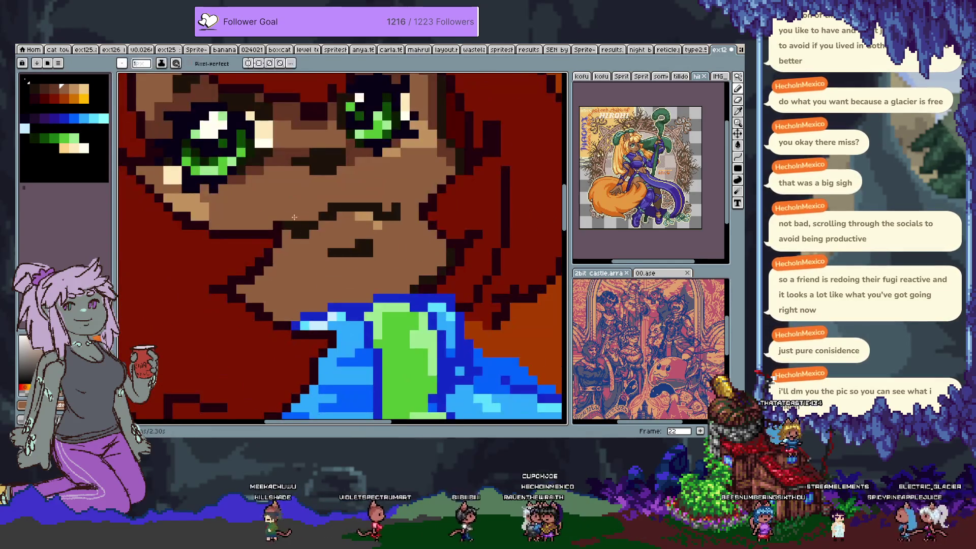
key(q)
mouse_move(266, 213)
mouse_down()
mouse_move(288, 267)
mouse_move(377, 261)
mouse_move(392, 188)
mouse_up()
mouse_move(339, 232)
mouse_down()
mouse_move(337, 218)
mouse_move(343, 232)
mouse_up()
key(Return)
key(b)
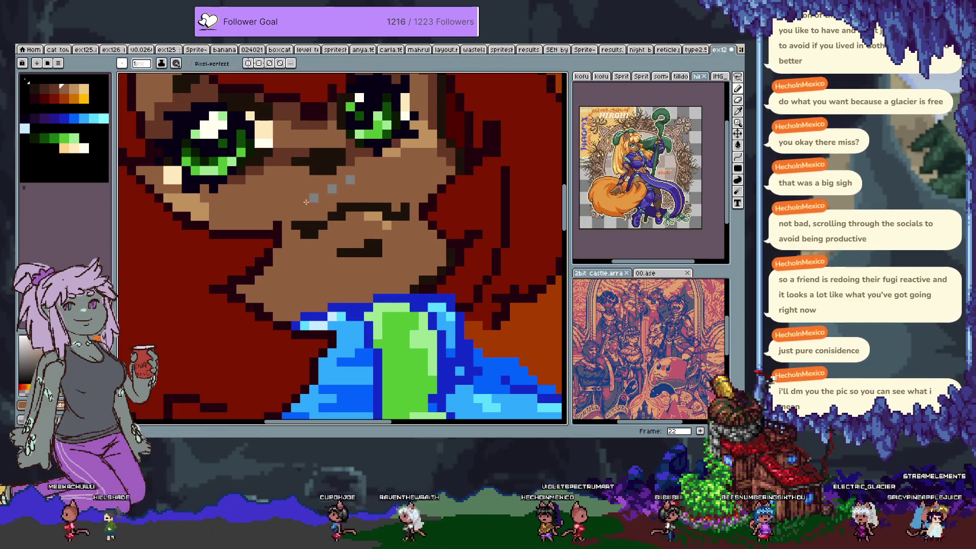
Retouch the mouth pixels using dark and medium brown sampled from the face.
key(i)
click(316, 224)
key(b)
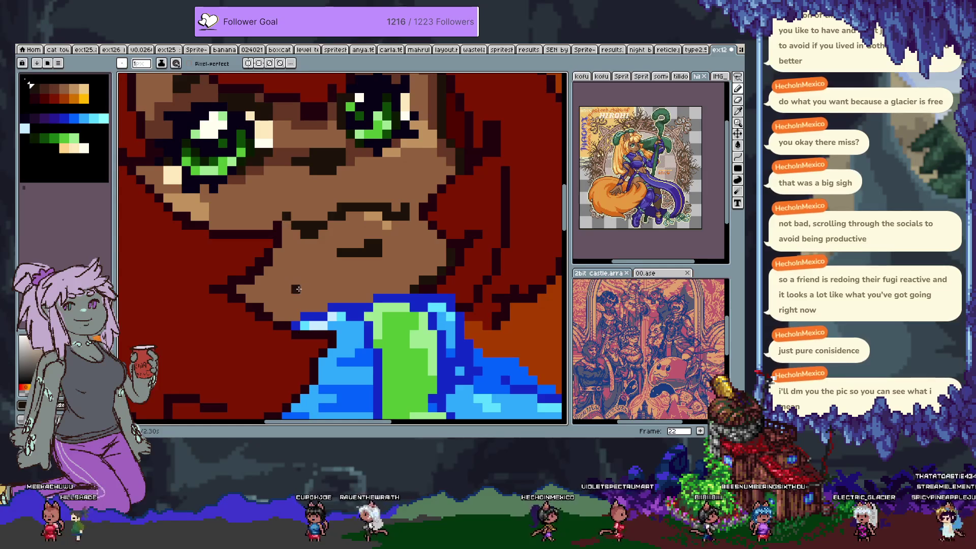
alt+click(379, 200)
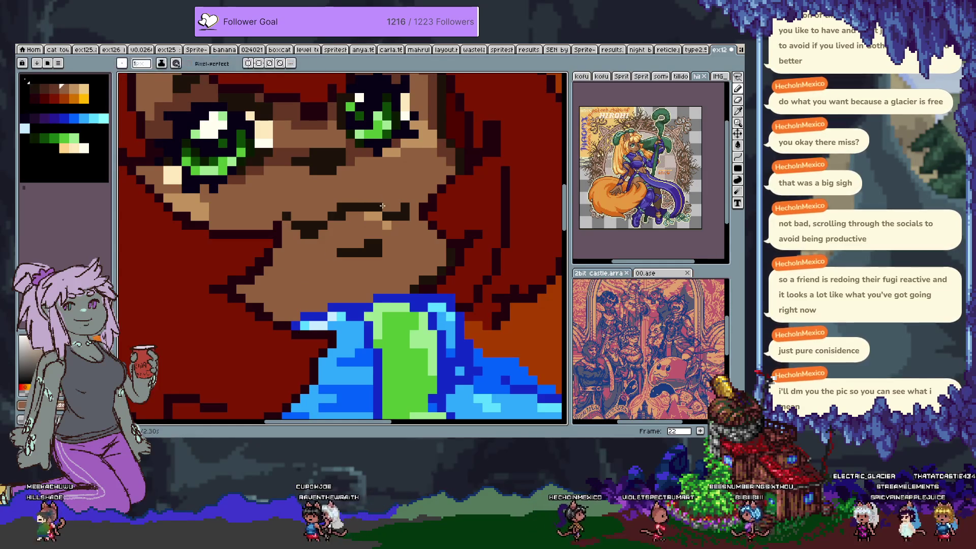
key(m)
key(b)
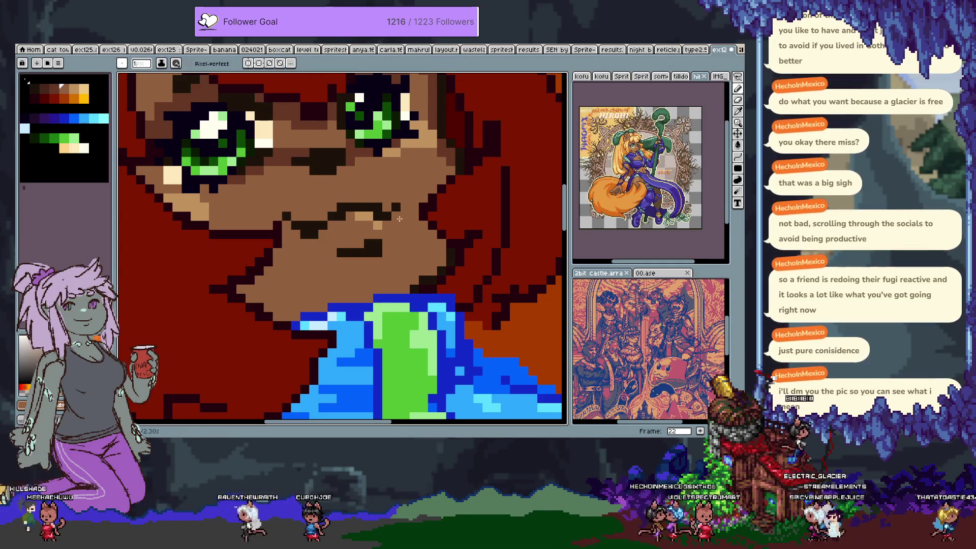
scroll(394, 229, down, 3)
scroll(375, 203, up, 3)
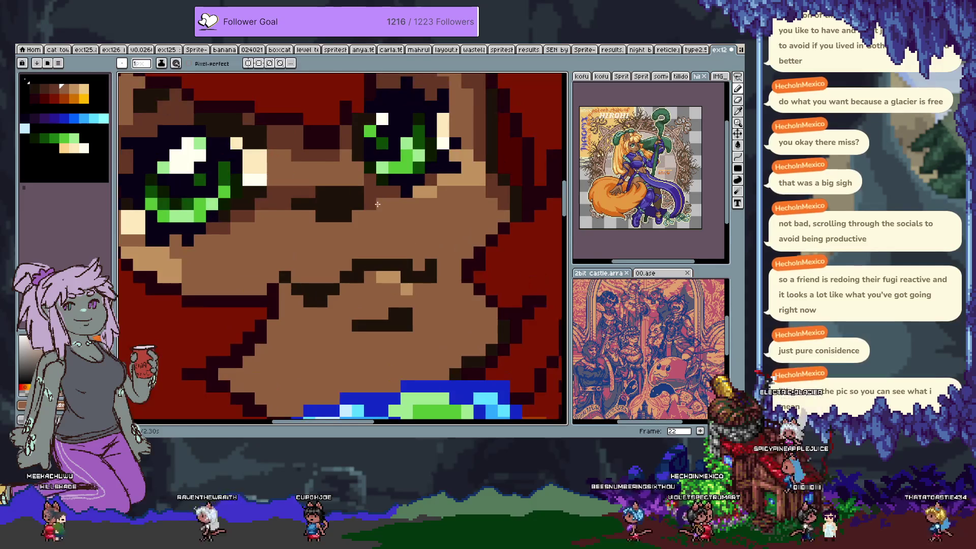
key(m)
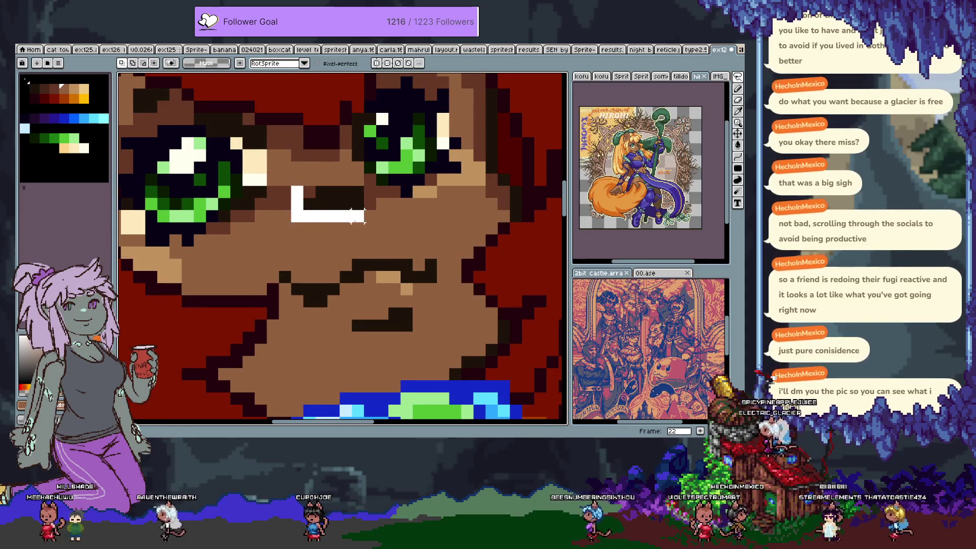
Shift the nose shadow one pixel right and add a darker brown pixel beside it.
mouse_move(298, 216)
mouse_down()
mouse_move(364, 186)
mouse_move(360, 206)
mouse_up()
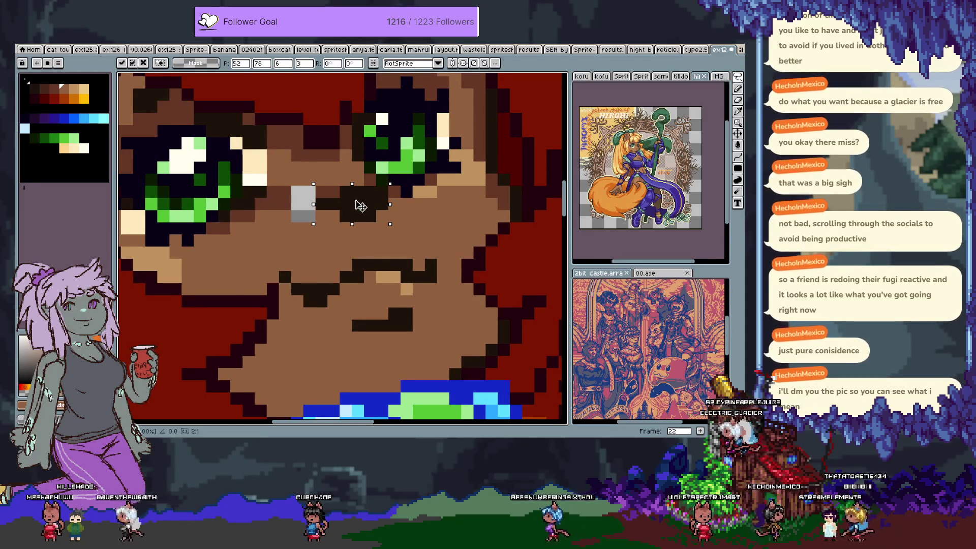
key(ctrl+d)
key(b)
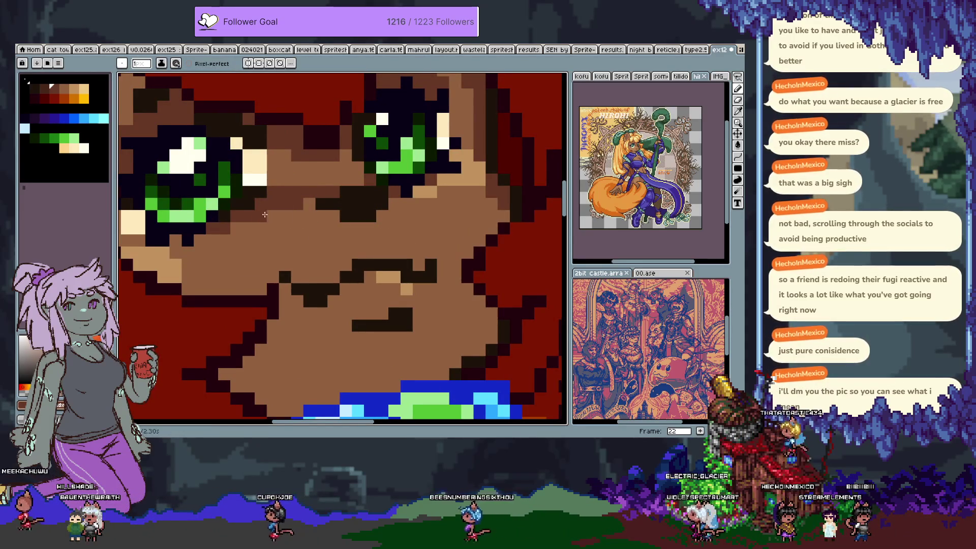
alt+click(344, 192)
click(334, 191)
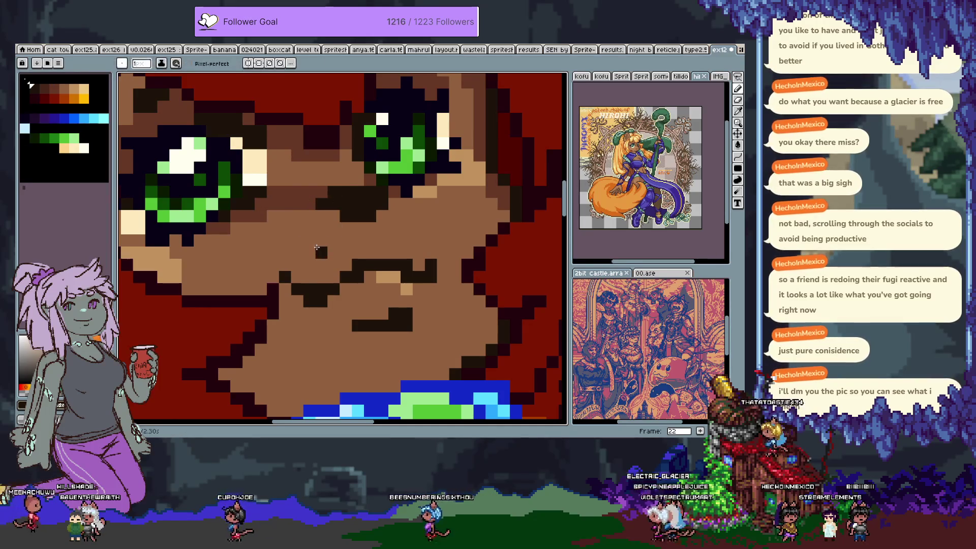
Sample browns from the face and above the nose, recentring the view on the face.
scroll(332, 207, down, 4)
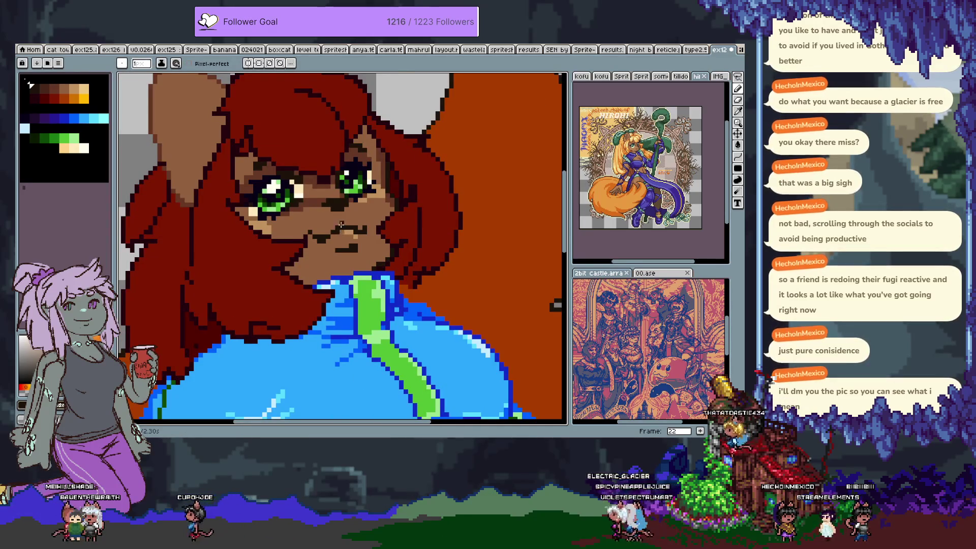
scroll(341, 226, up, 3)
key(alt)
alt+click(295, 222)
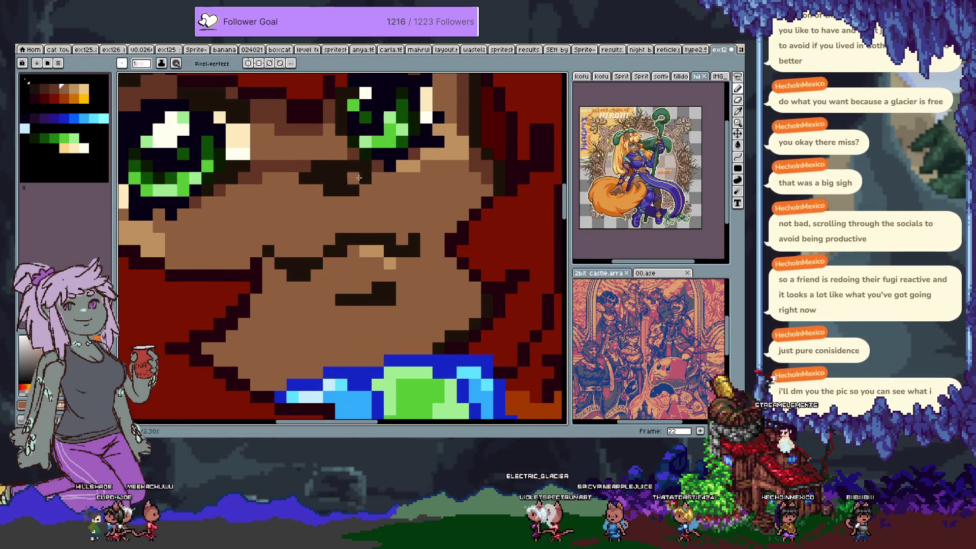
alt+click(321, 129)
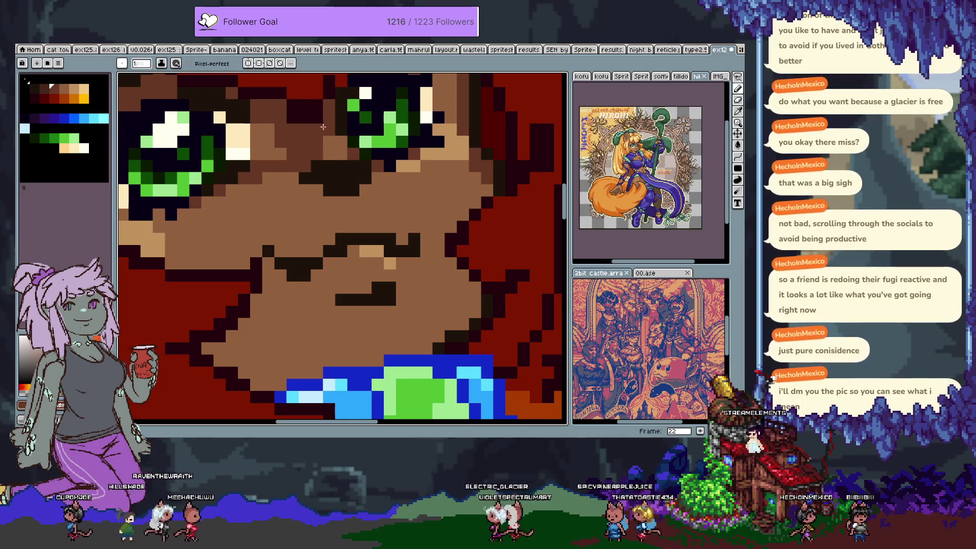
scroll(415, 191, down, 3)
drag(415, 192, 401, 211)
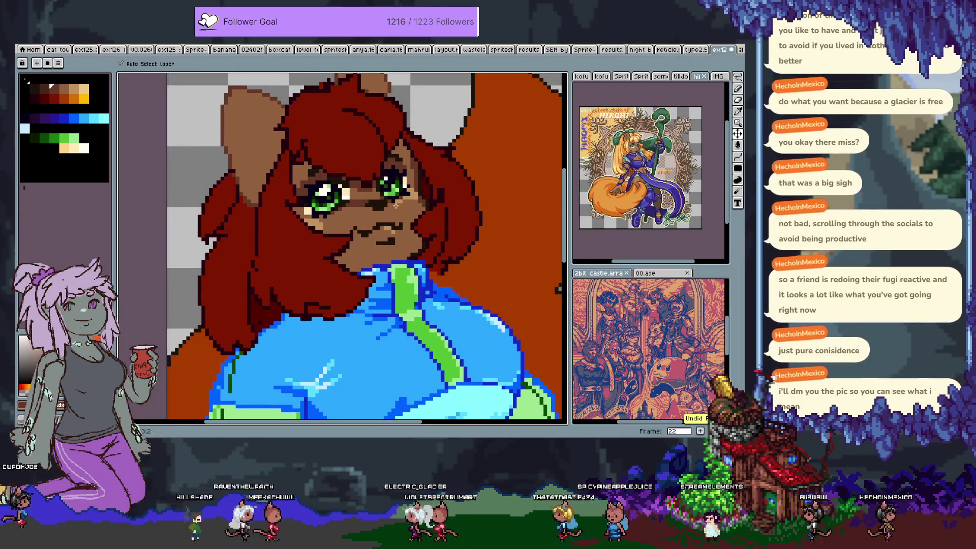
scroll(363, 199, up, 1)
Sample browns near the eyes for darker muzzle shading and undo a stray stroke.
key(alt)
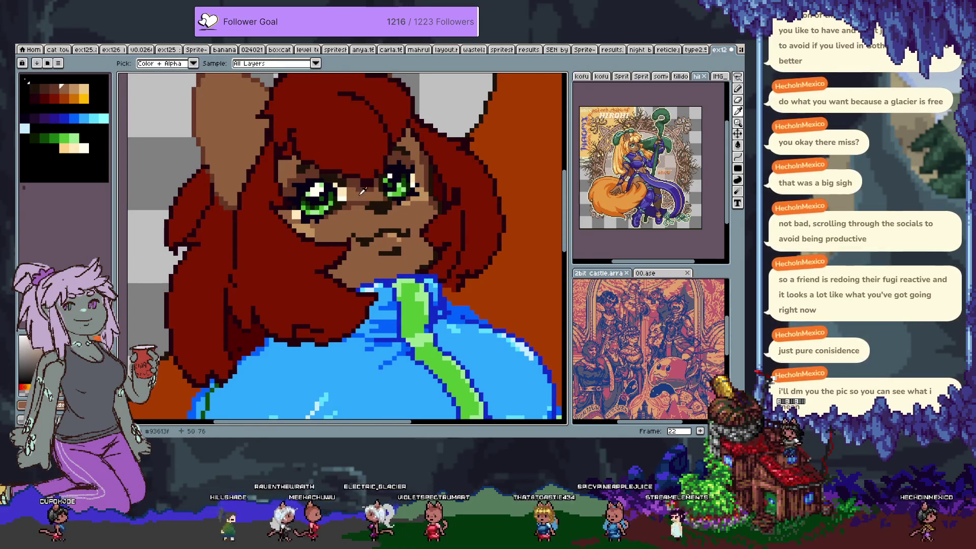
alt+click(363, 192)
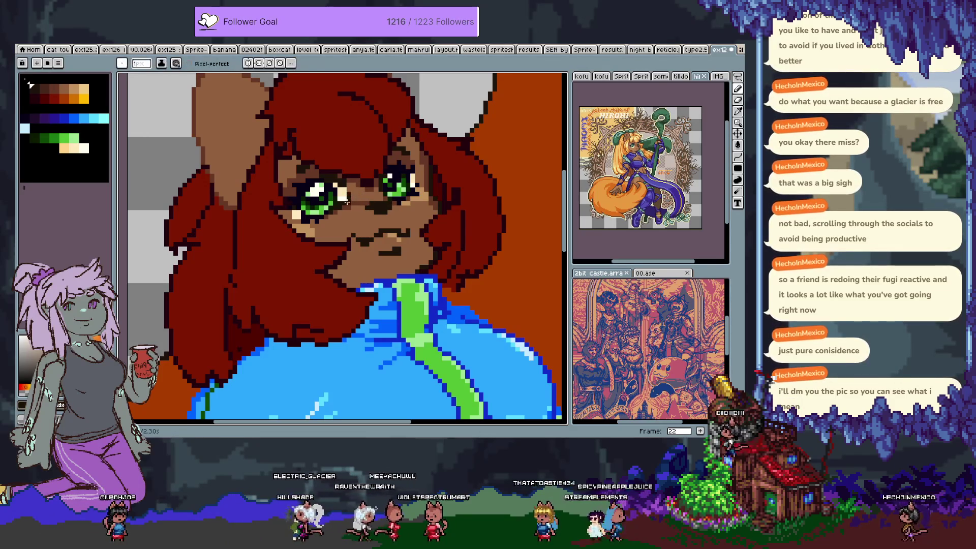
alt+click(353, 188)
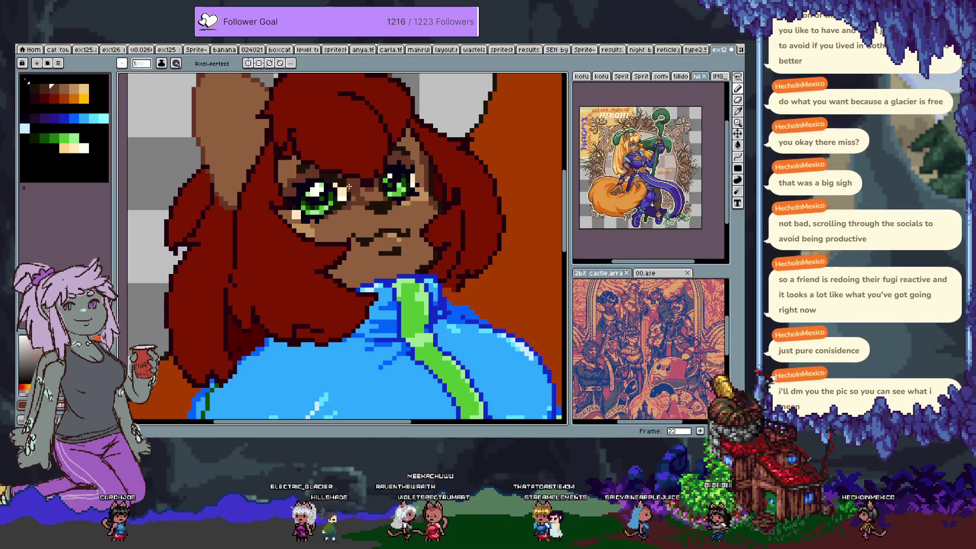
alt+click(360, 203)
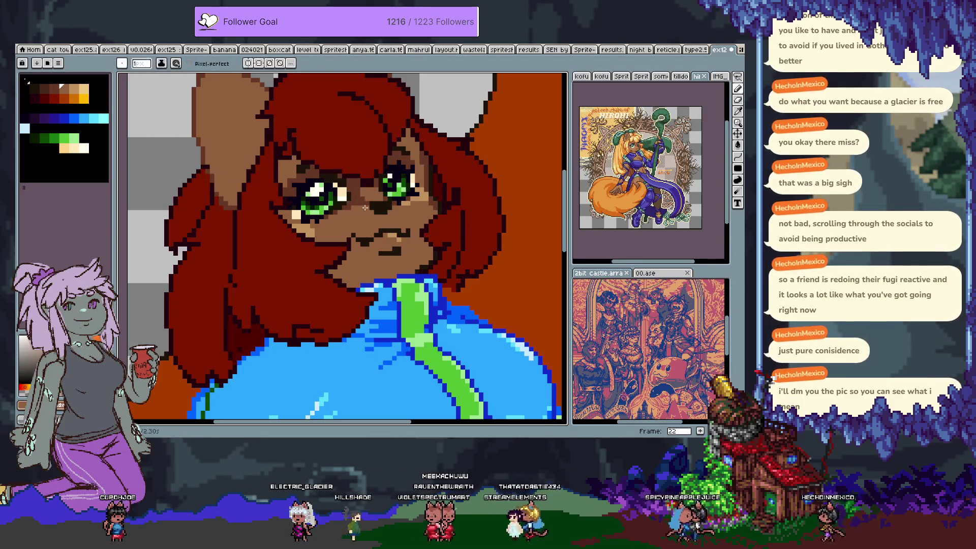
alt+click(362, 196)
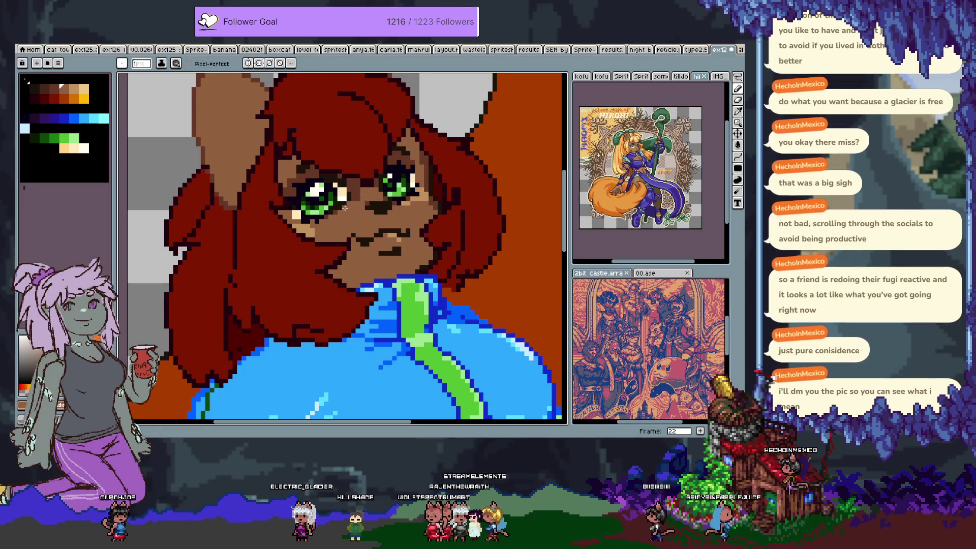
alt+click(362, 192)
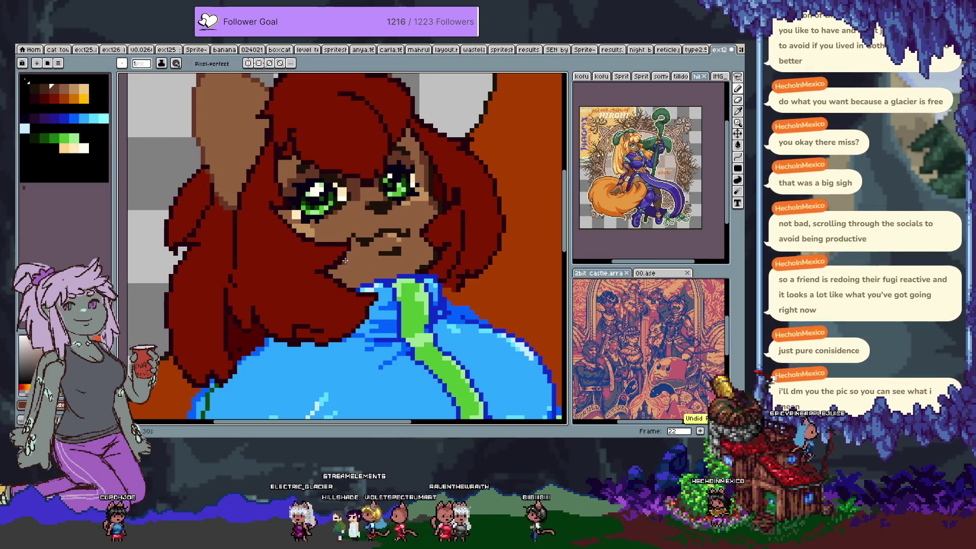
key(ctrl+z)
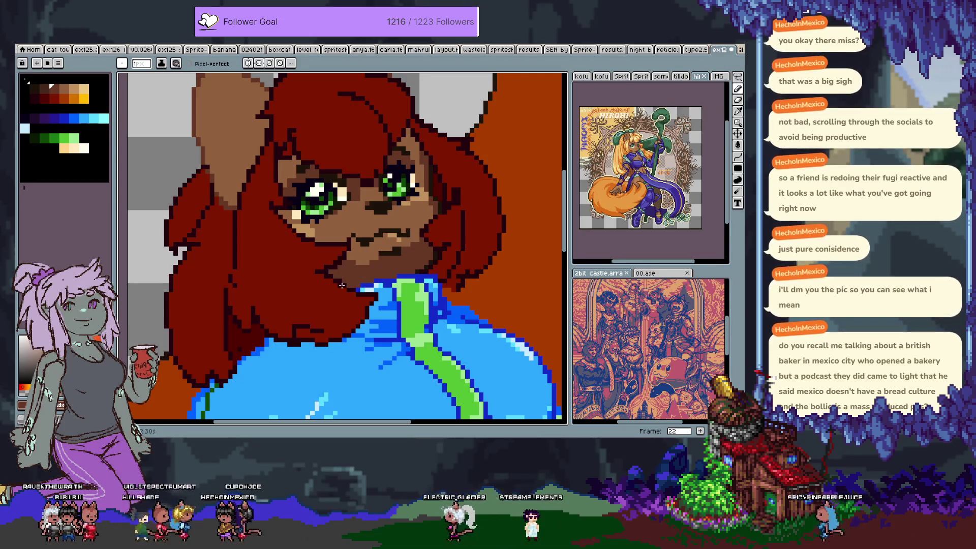
Magic-wand select the brown face skin minus the eyes, repaint the muzzle, and undo a mistake.
scroll(341, 286, down, 2)
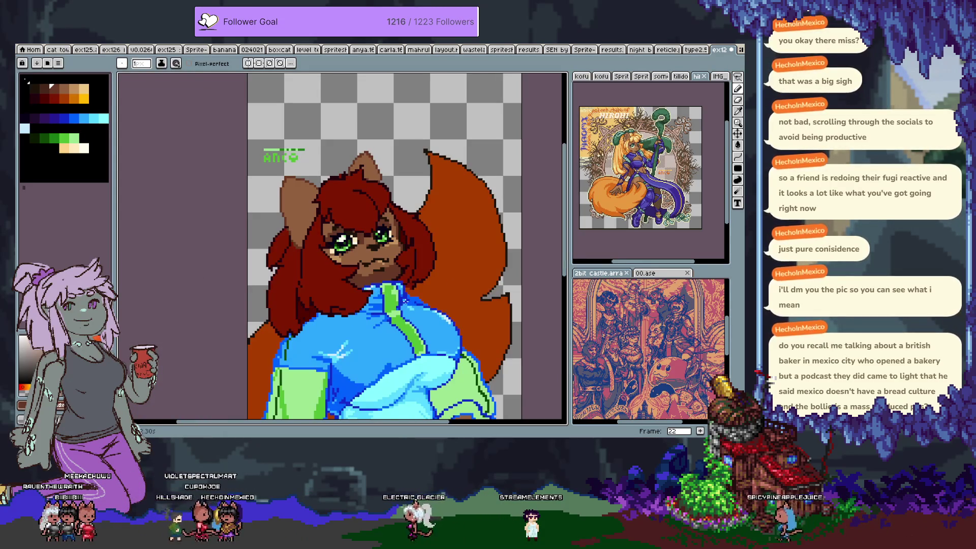
scroll(400, 292, up, 1)
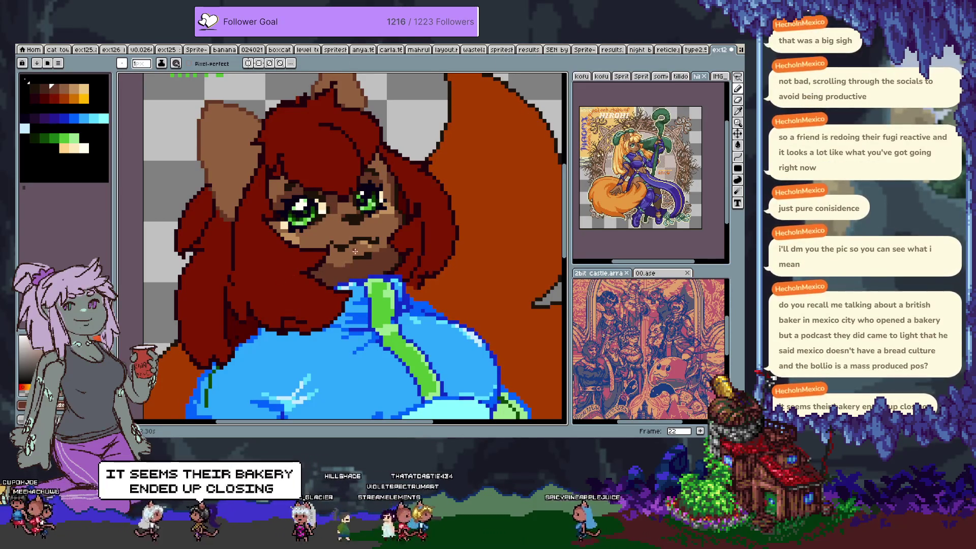
key(w)
click(343, 273)
click(347, 273)
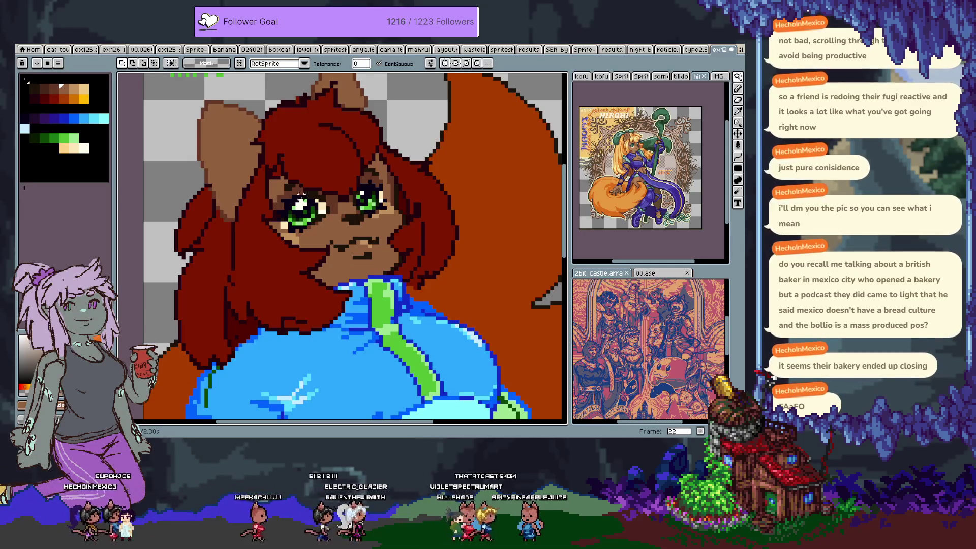
key(b)
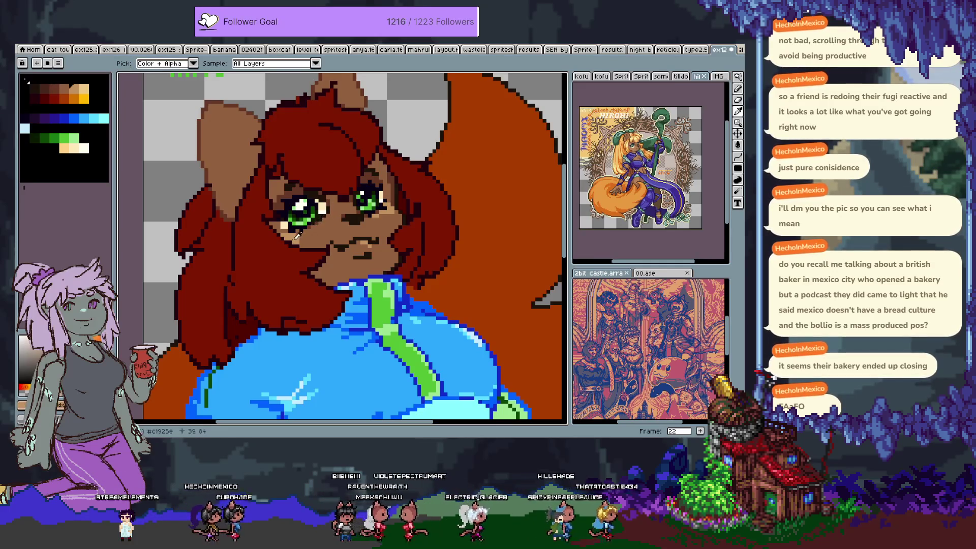
key(b)
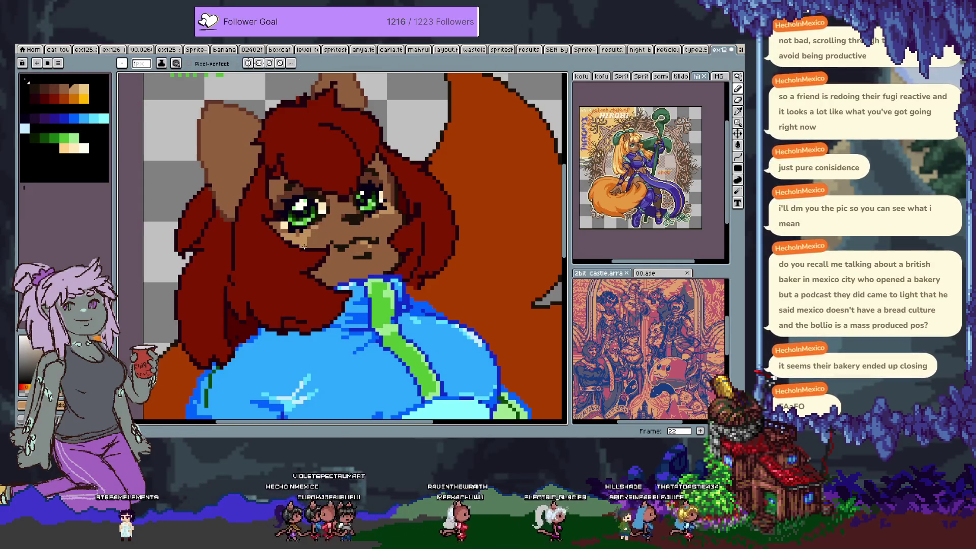
key(ctrl+z)
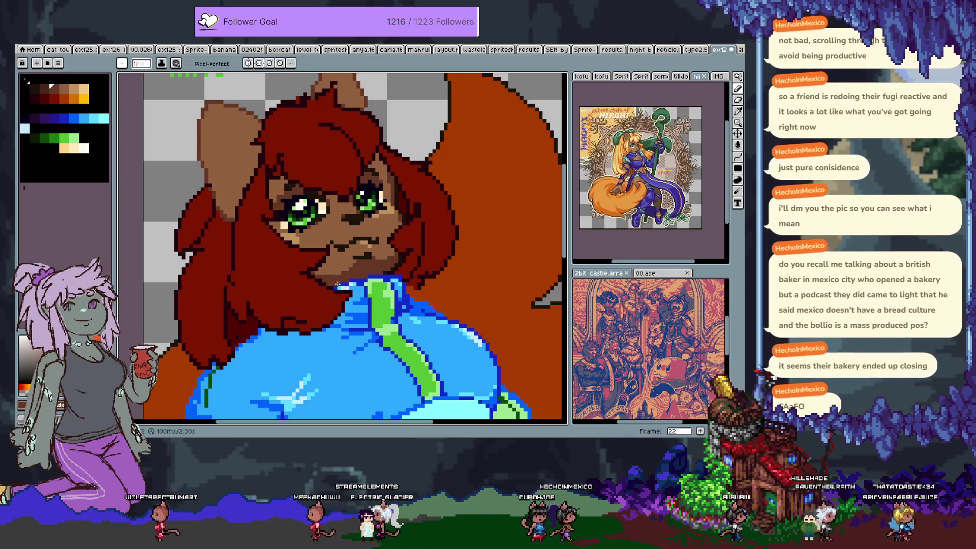
Soften the mouth line with mid-brown pixels using fill and pencil, undoing one edit.
scroll(391, 265, down, 2)
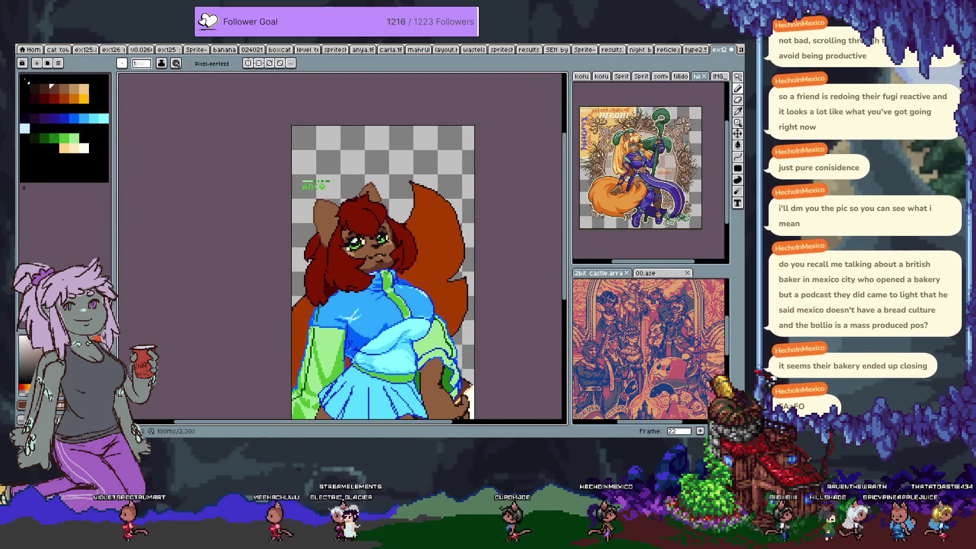
scroll(386, 269, up, 1)
key(g)
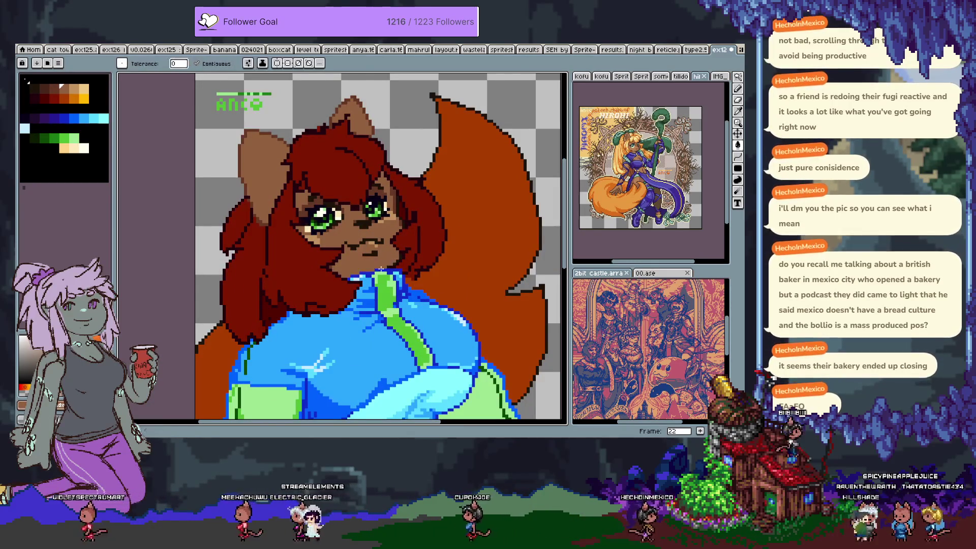
scroll(389, 273, up, 2)
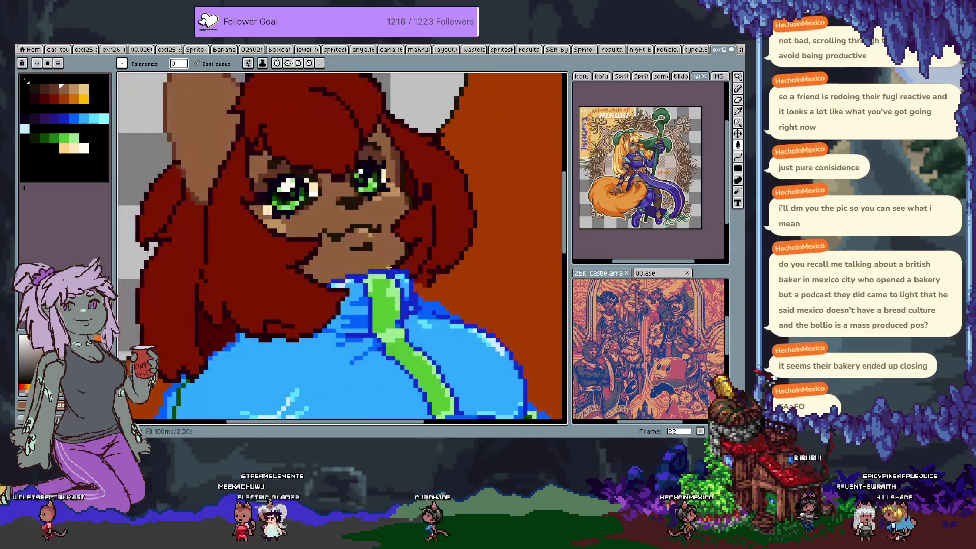
key(i)
key(b)
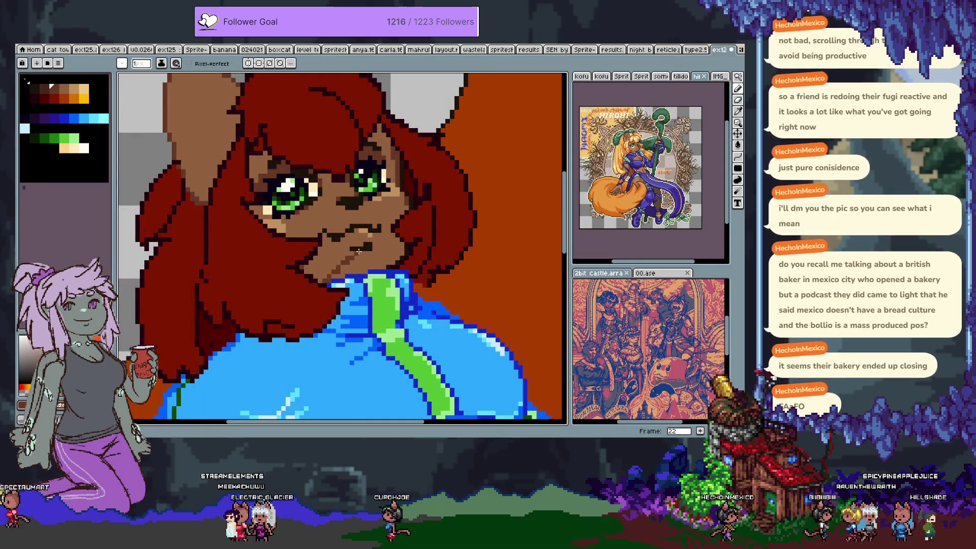
key(g)
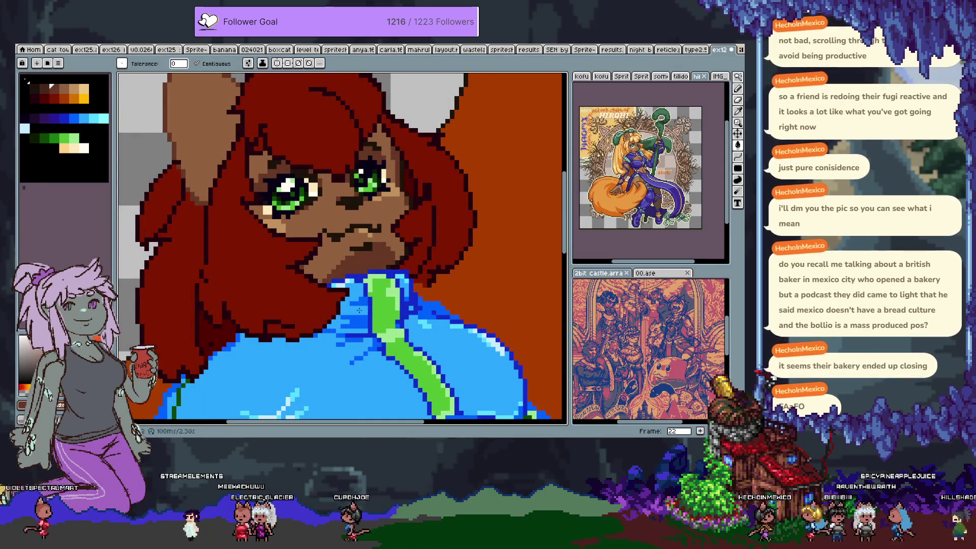
key(b)
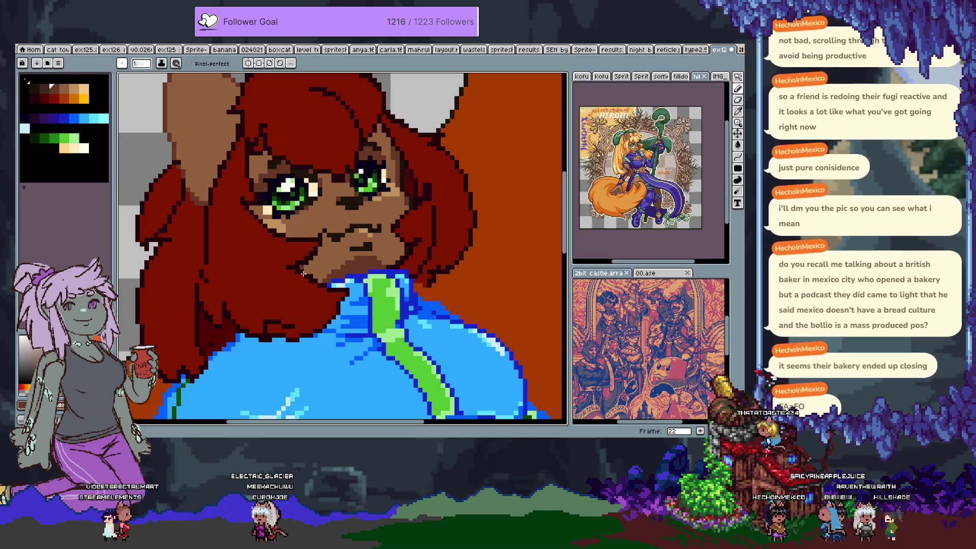
scroll(306, 310, down, 4)
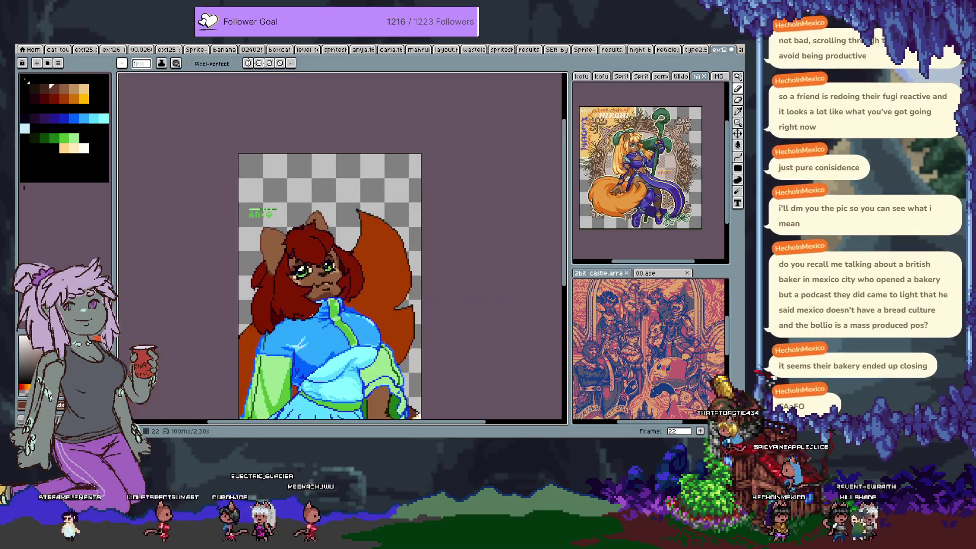
key(ctrl+z)
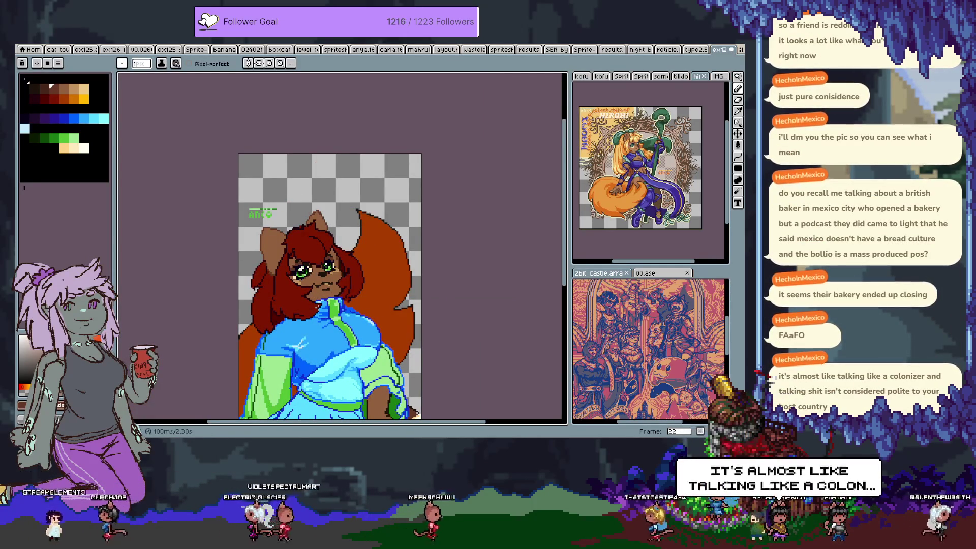
Zoom in and pan so the girl's face sits in the centre of view.
scroll(317, 307, up, 1)
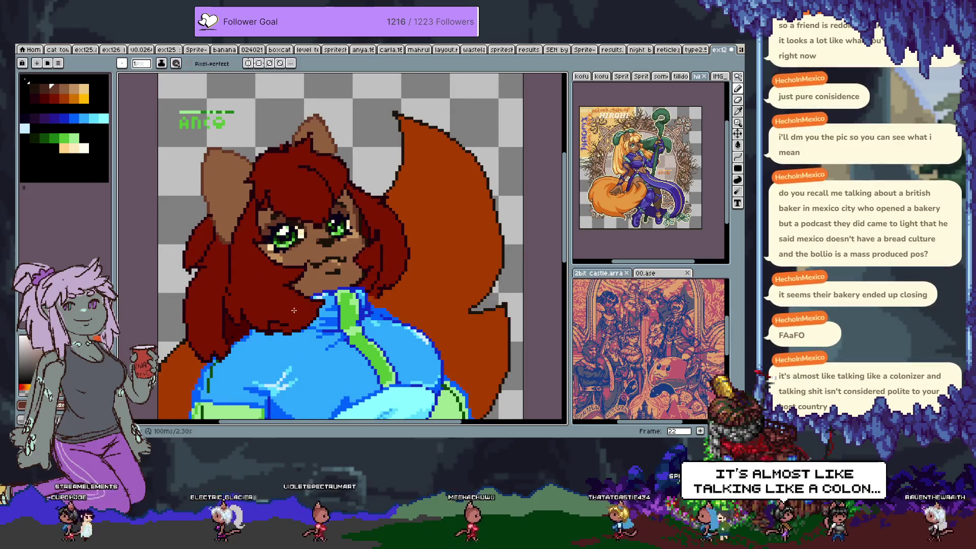
drag(293, 309, 318, 266)
scroll(336, 242, up, 2)
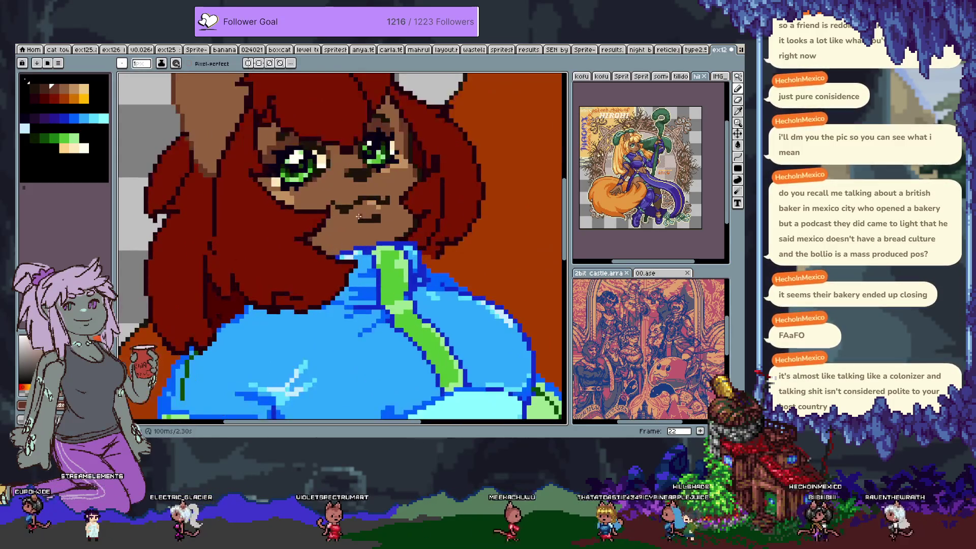
scroll(369, 196, up, 1)
drag(369, 196, 364, 226)
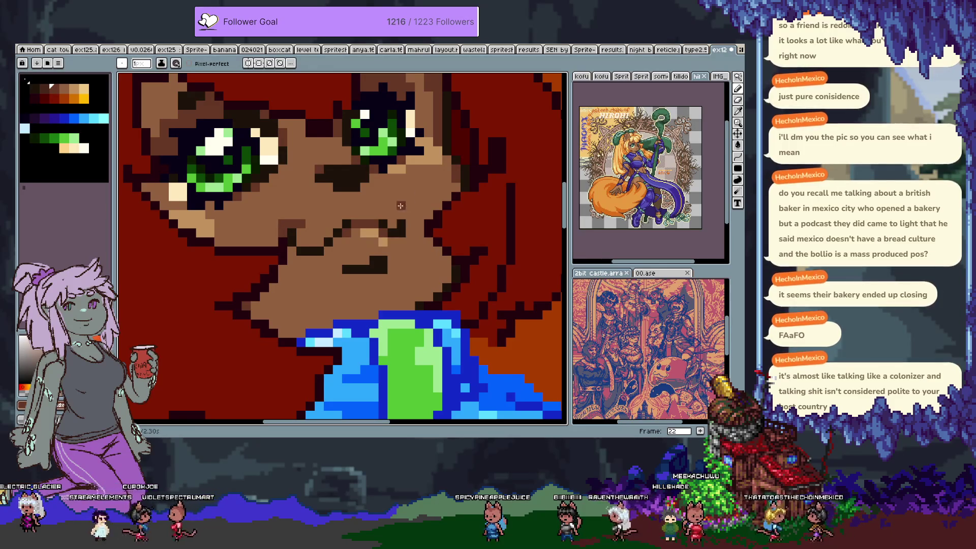
Eyedrop the brown skin tones and a darker brown for the mouth from the face.
key(alt)
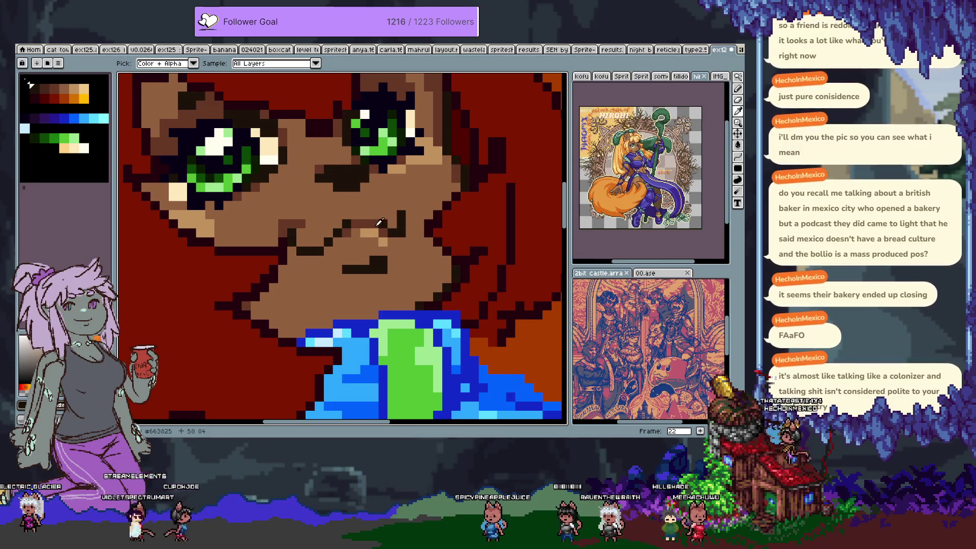
alt+click(381, 222)
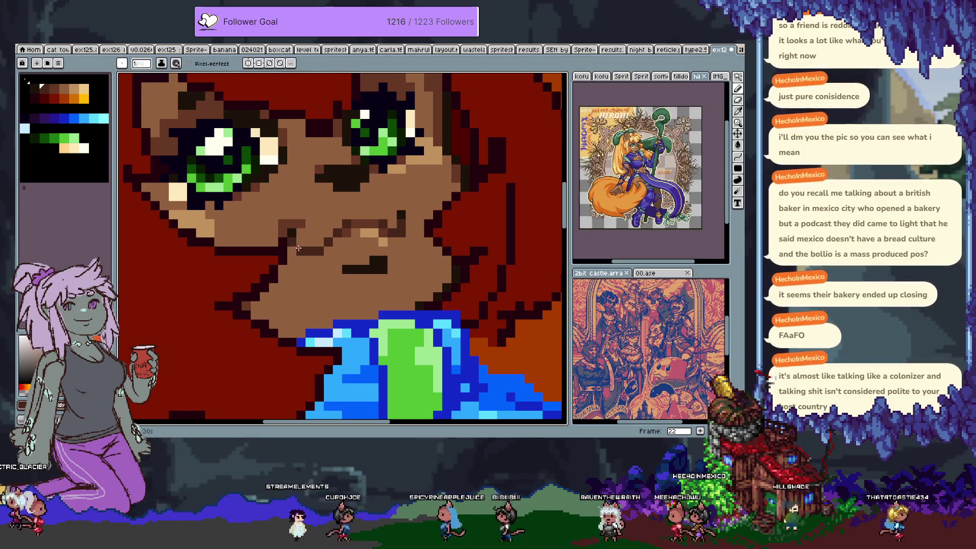
alt+click(287, 203)
alt+click(304, 220)
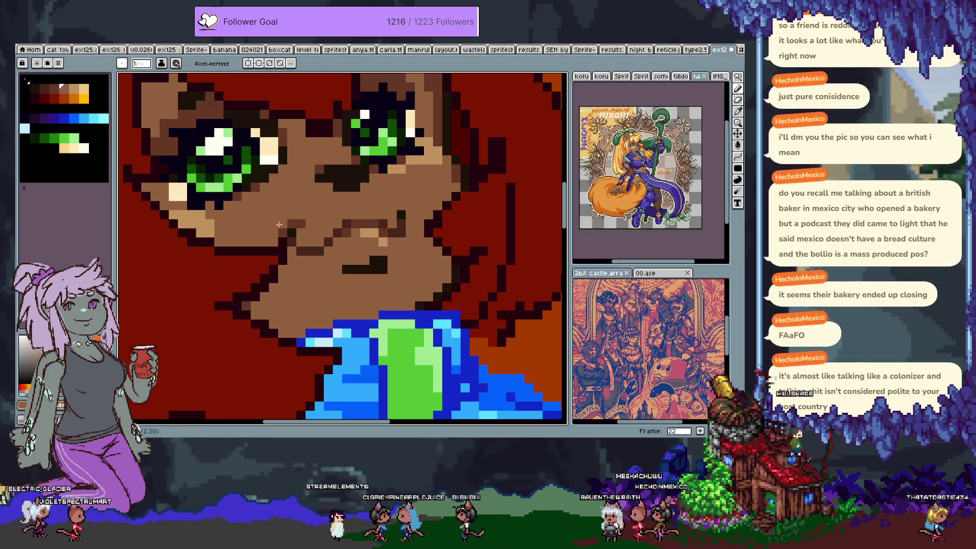
alt+click(400, 205)
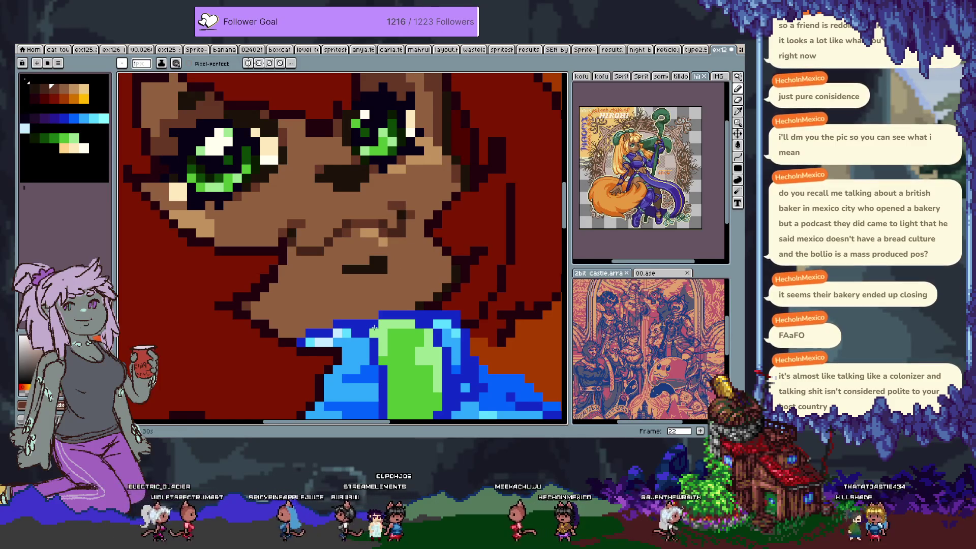
scroll(387, 322, down, 3)
scroll(398, 295, up, 3)
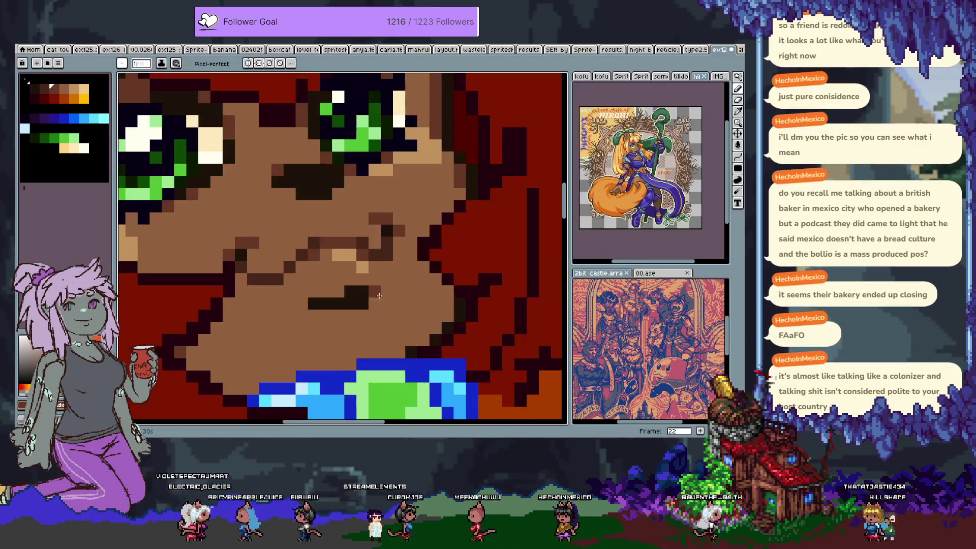
Repaint the mouth line with dark pixels and cover the pixel above it with skin tone.
key(alt)
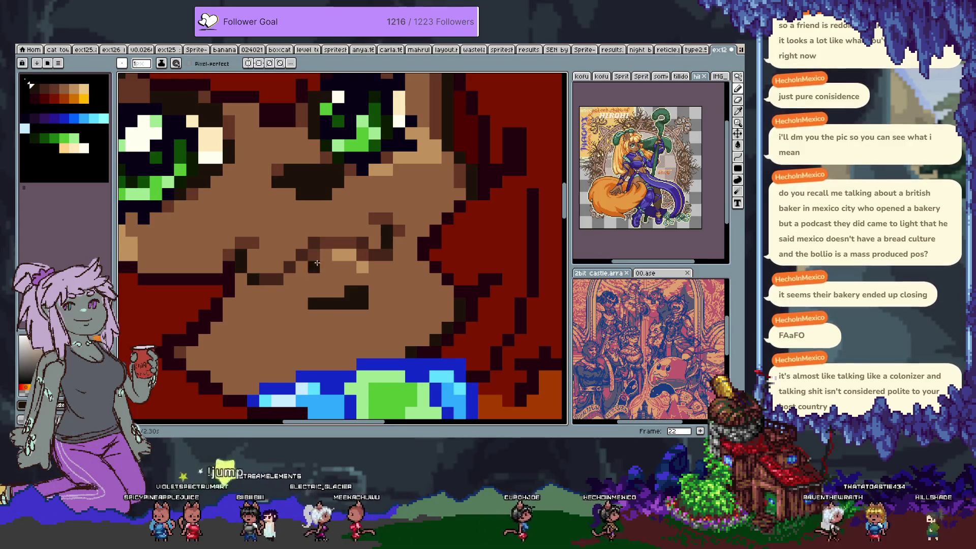
key(alt)
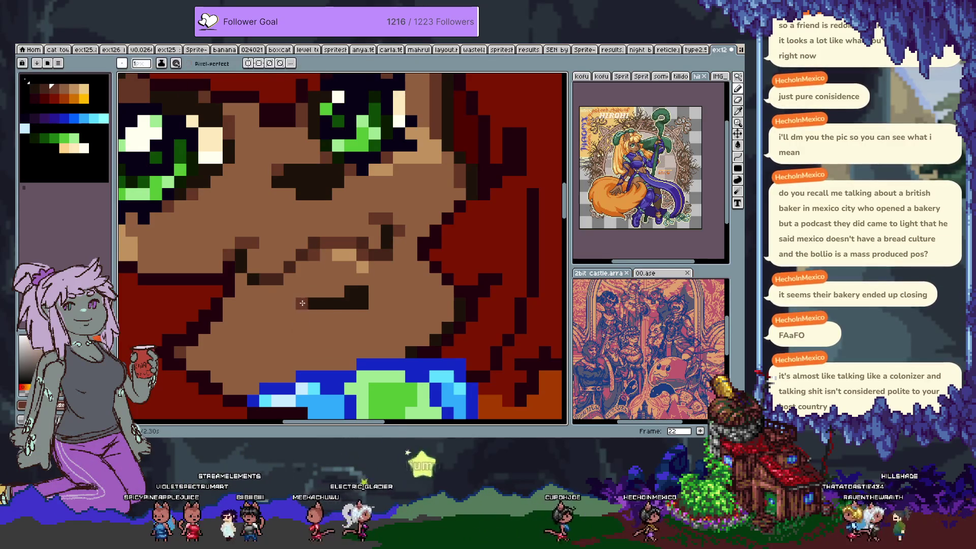
click(359, 304)
right_click(364, 291)
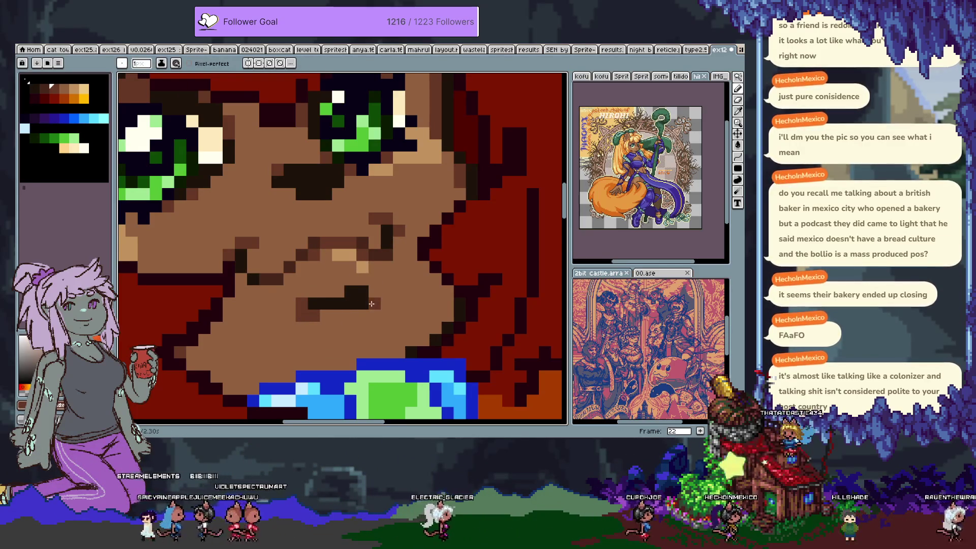
scroll(364, 291, down, 5)
scroll(382, 302, up, 5)
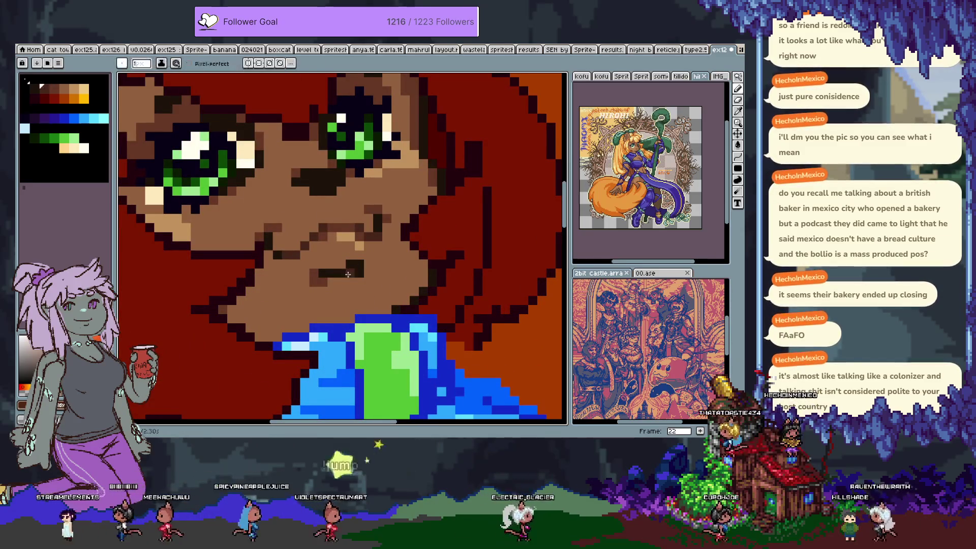
click(334, 274)
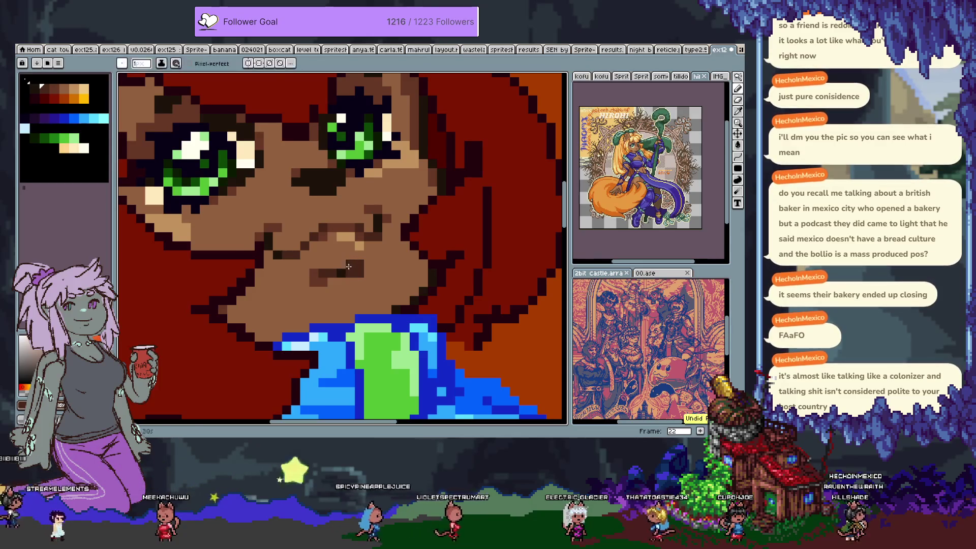
scroll(352, 273, down, 5)
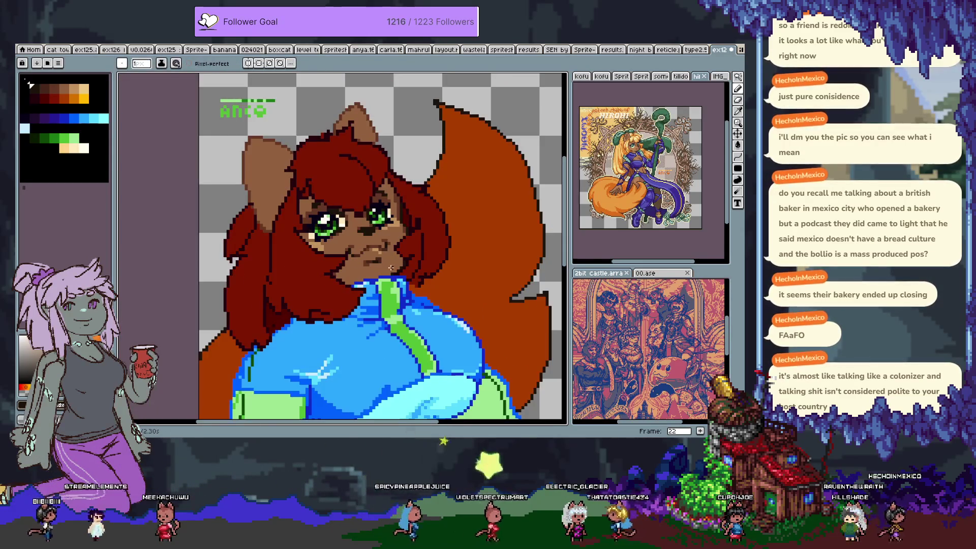
Draw two dark-brown pixels at the mouth with the sampled mouth colour, then recentre the head.
scroll(384, 265, up, 5)
key(i)
key(b)
drag(336, 264, 348, 265)
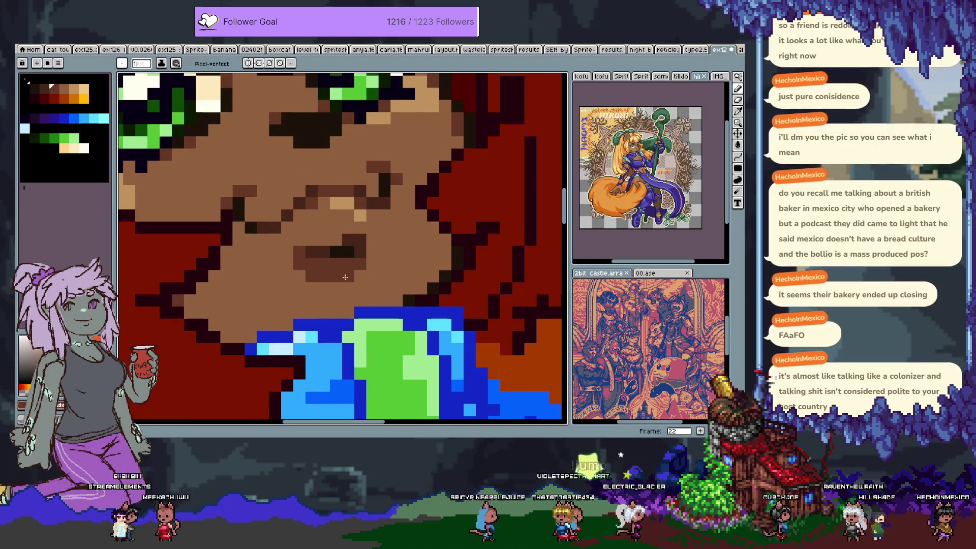
alt+click(305, 273)
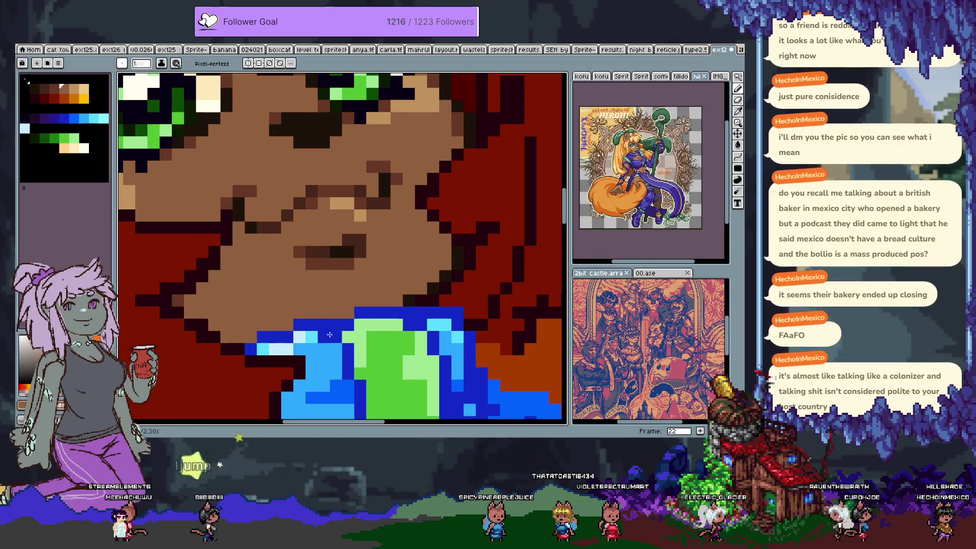
scroll(351, 321, down, 3)
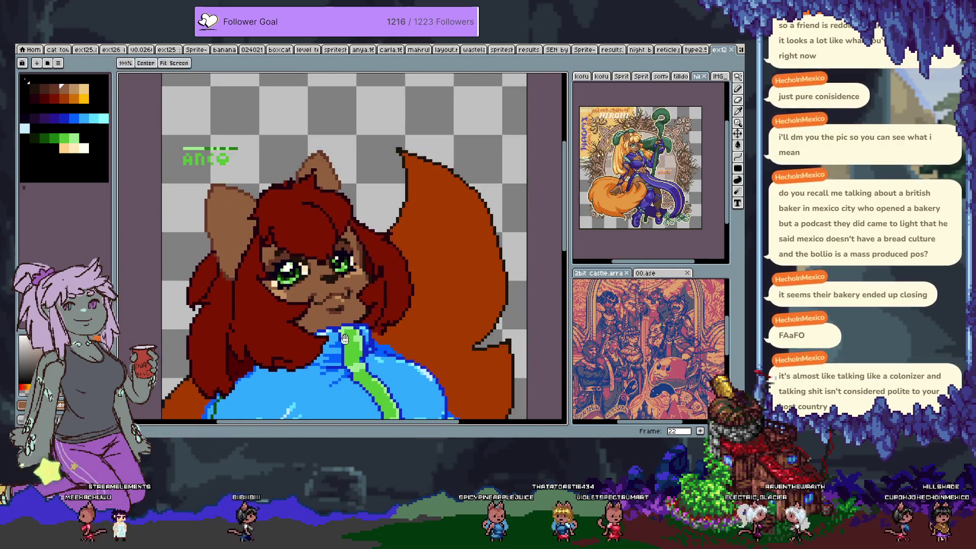
drag(344, 338, 380, 279)
scroll(366, 263, up, 3)
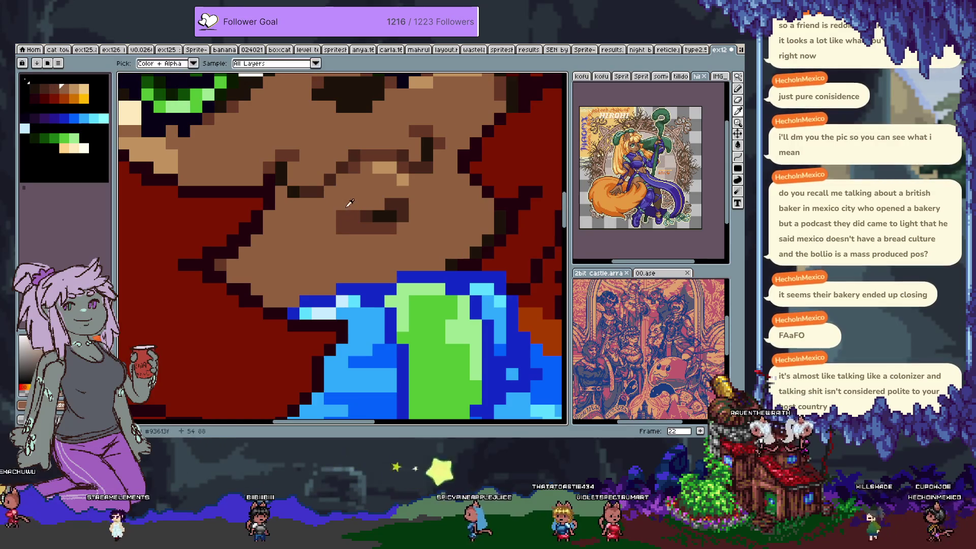
scroll(343, 215, down, 3)
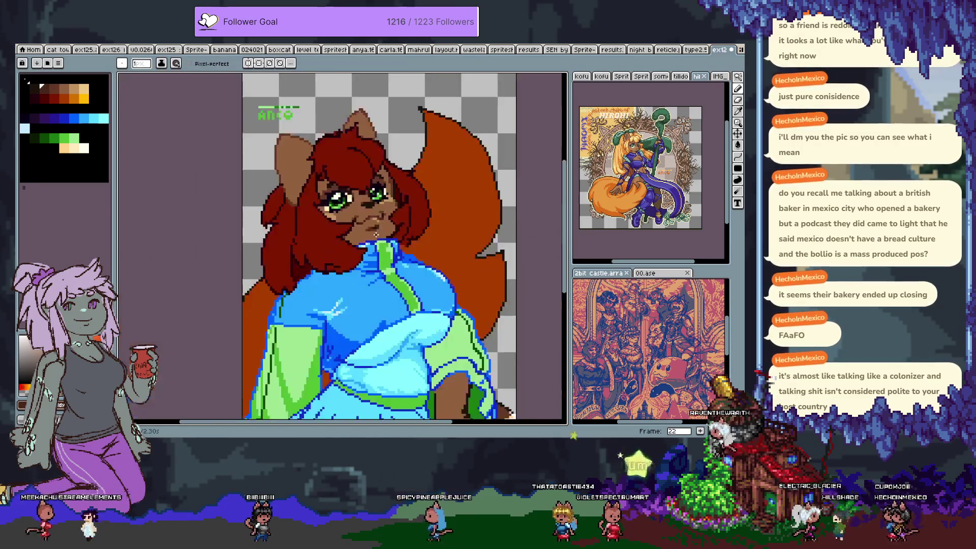
scroll(356, 225, up, 4)
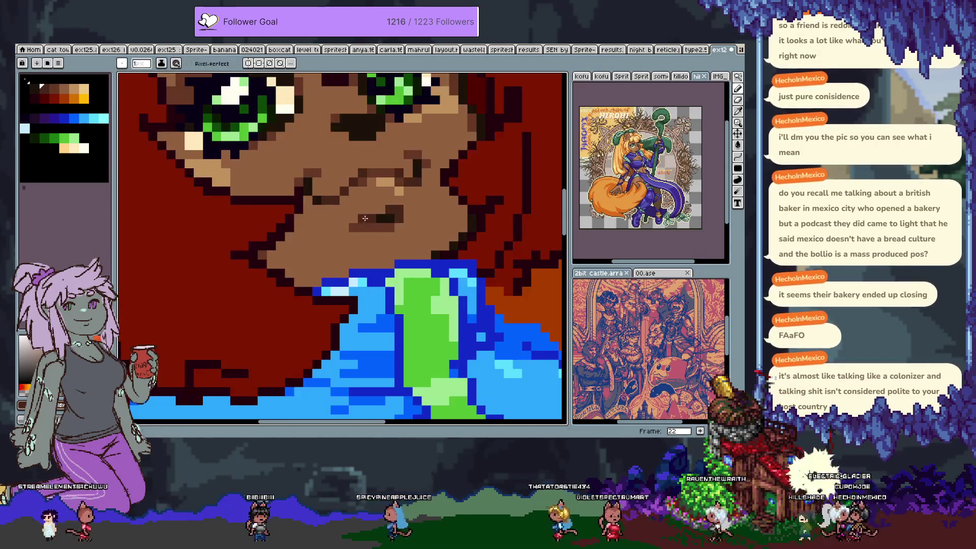
scroll(357, 225, down, 4)
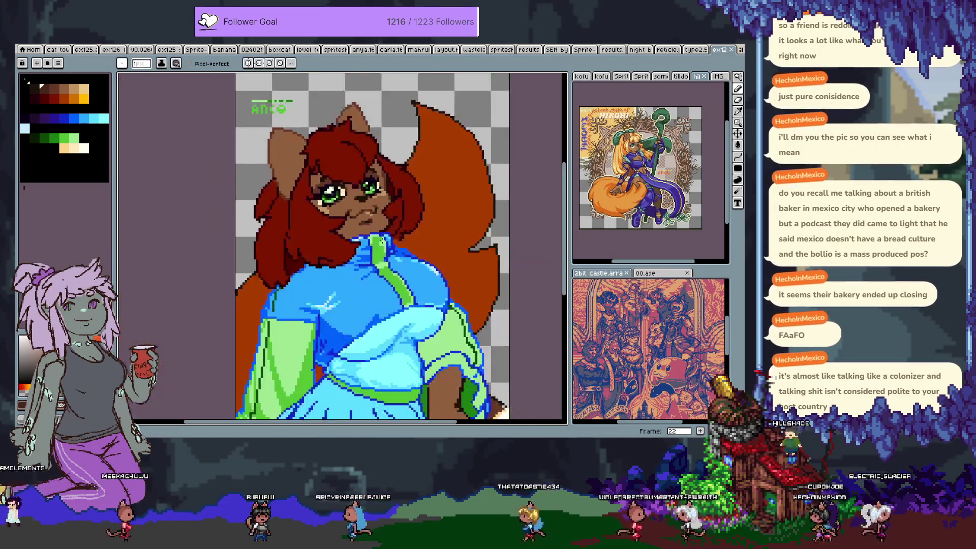
scroll(372, 181, up, 4)
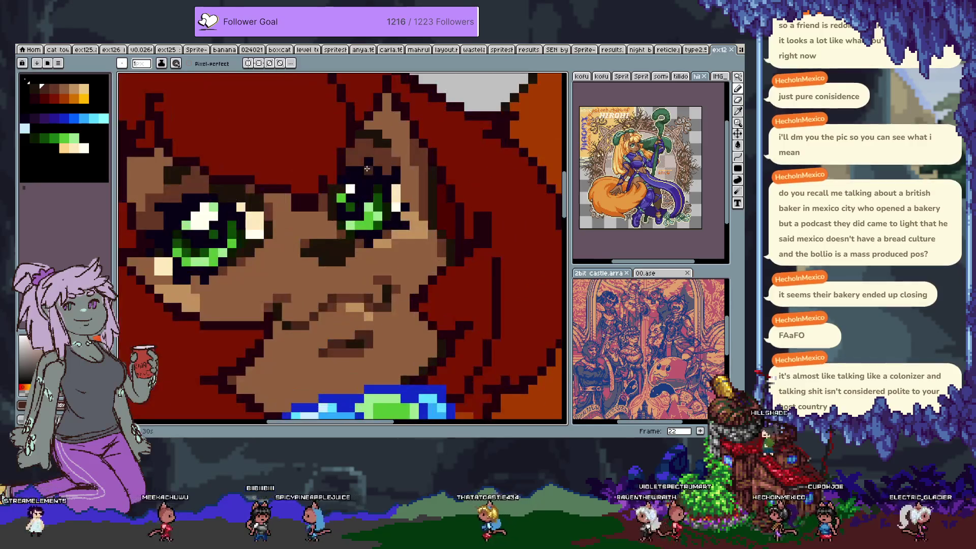
Sample a dark red from the artwork and place one pixel beside the eye.
key(v)
key(b)
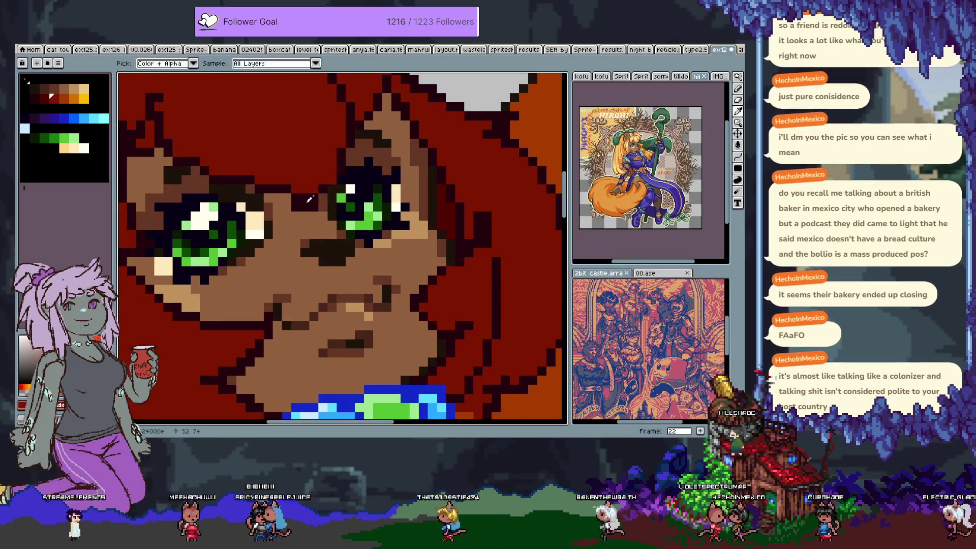
alt+click(323, 186)
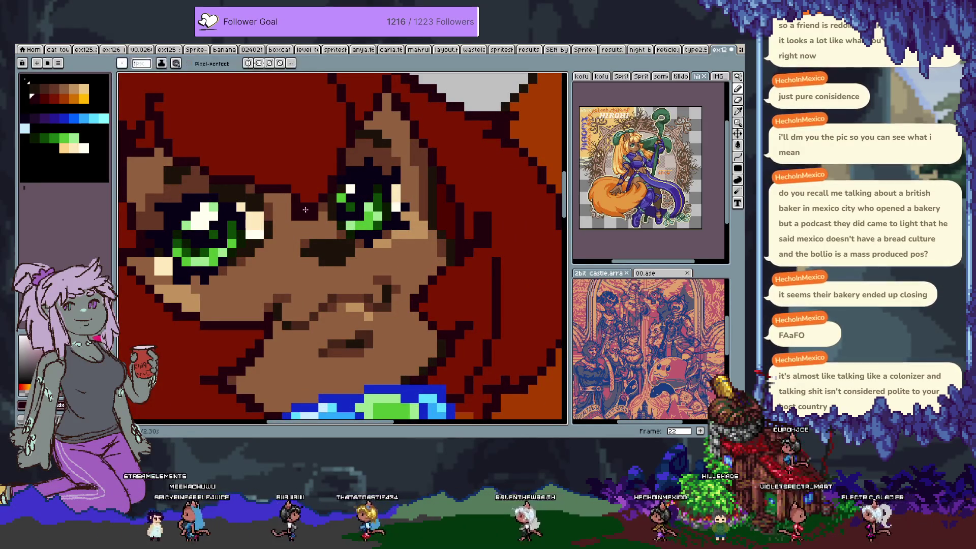
alt+click(323, 199)
click(278, 214)
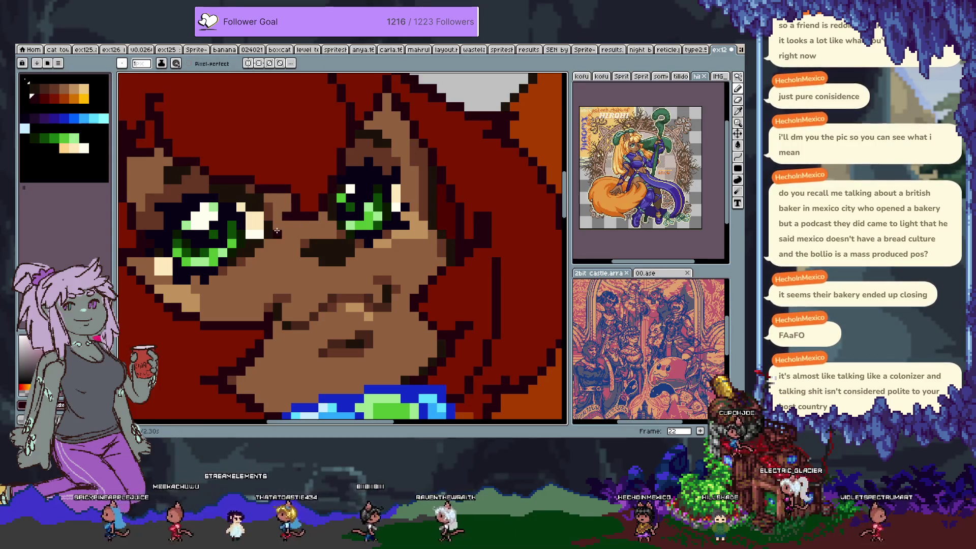
scroll(277, 231, down, 4)
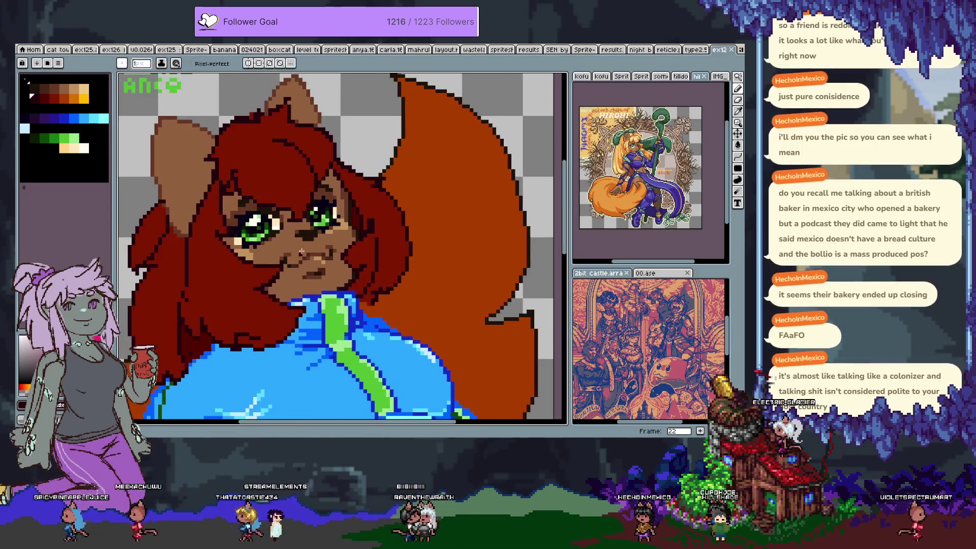
scroll(298, 209, down, 2)
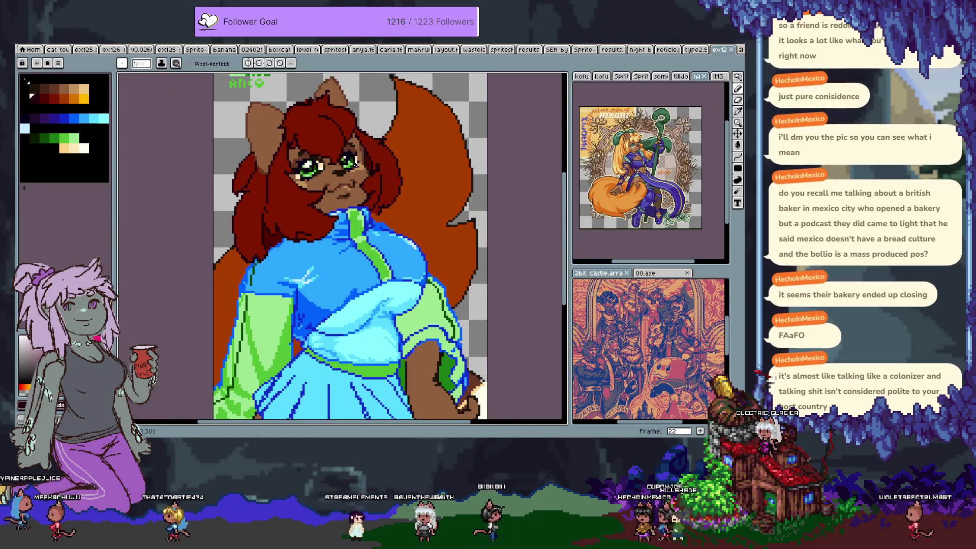
scroll(402, 309, down, 2)
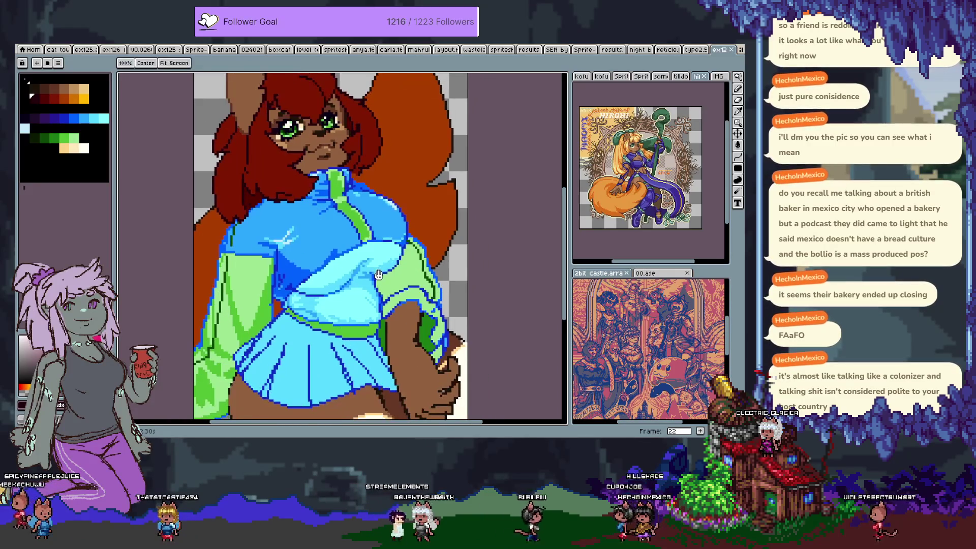
scroll(353, 248, up, 1)
scroll(353, 248, up, 1)
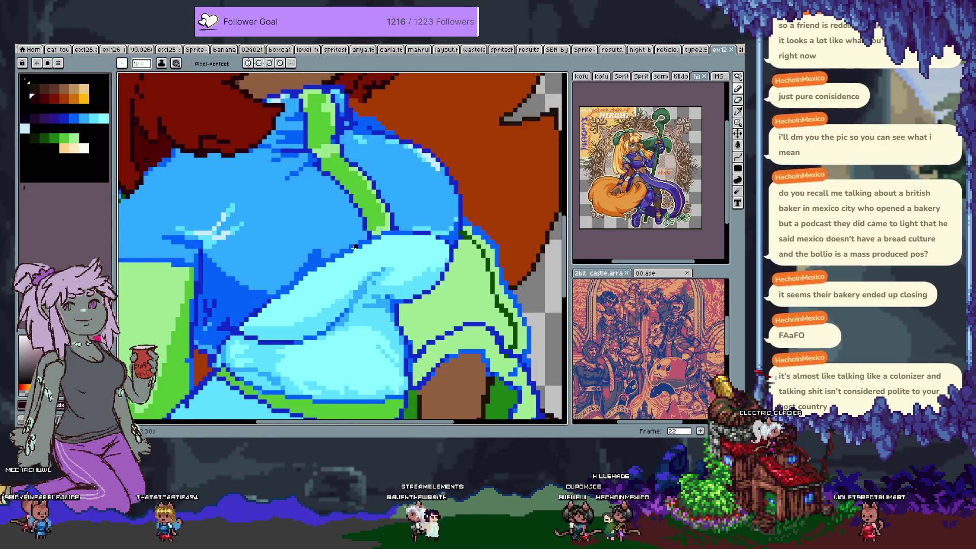
key(i)
scroll(248, 265, up, 1)
click(248, 265)
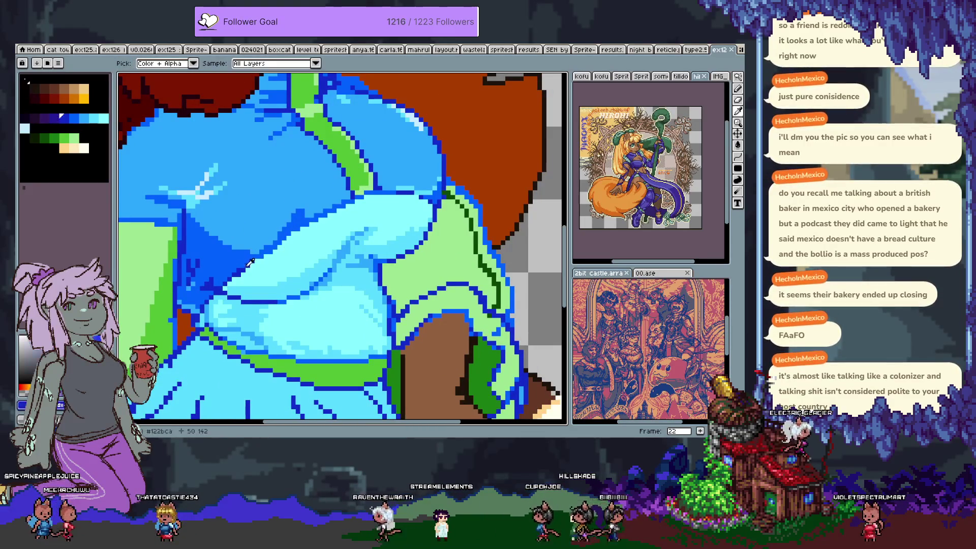
key(b)
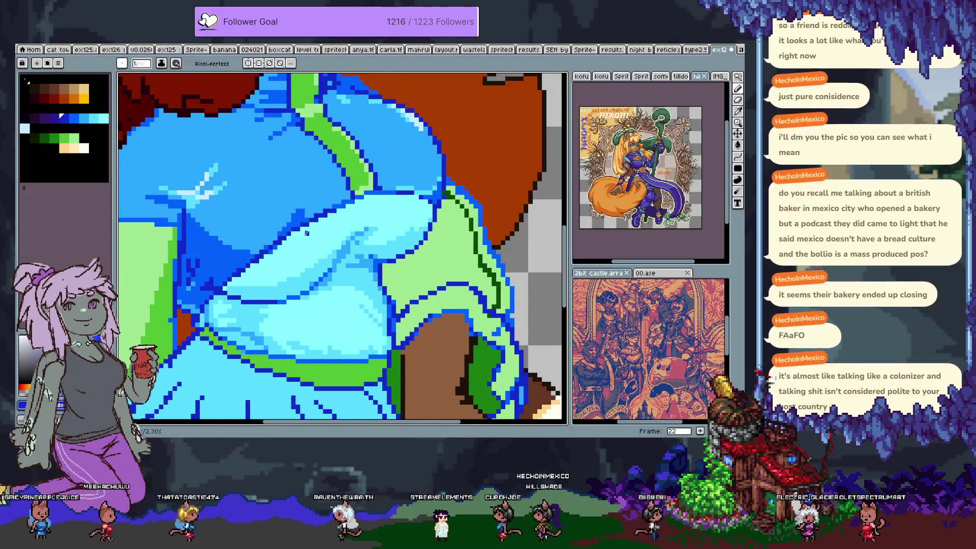
drag(364, 193, 417, 192)
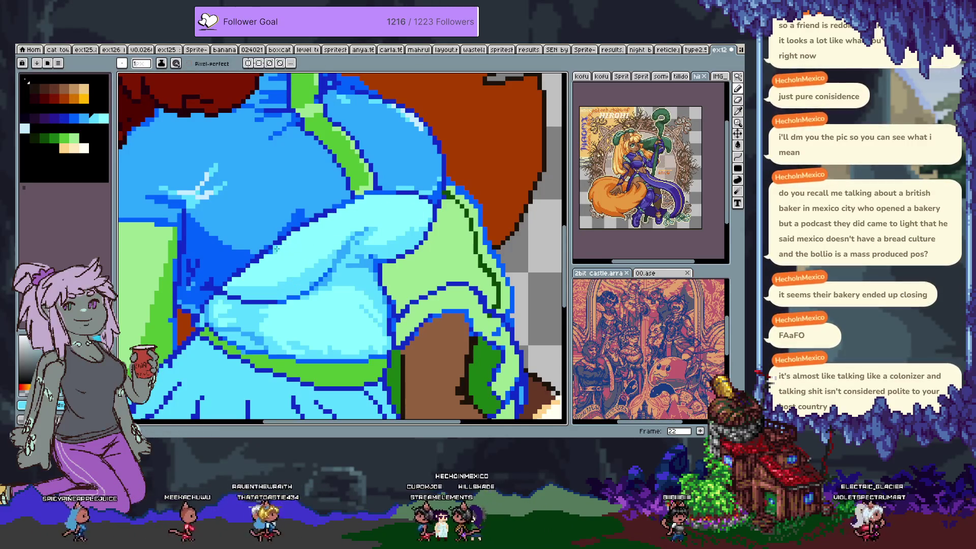
key(ctrl+z)
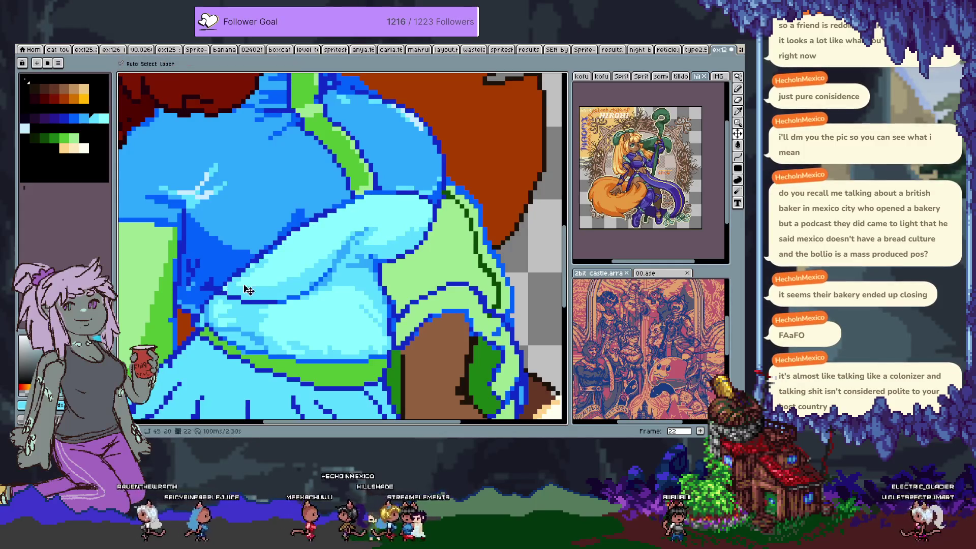
key(w)
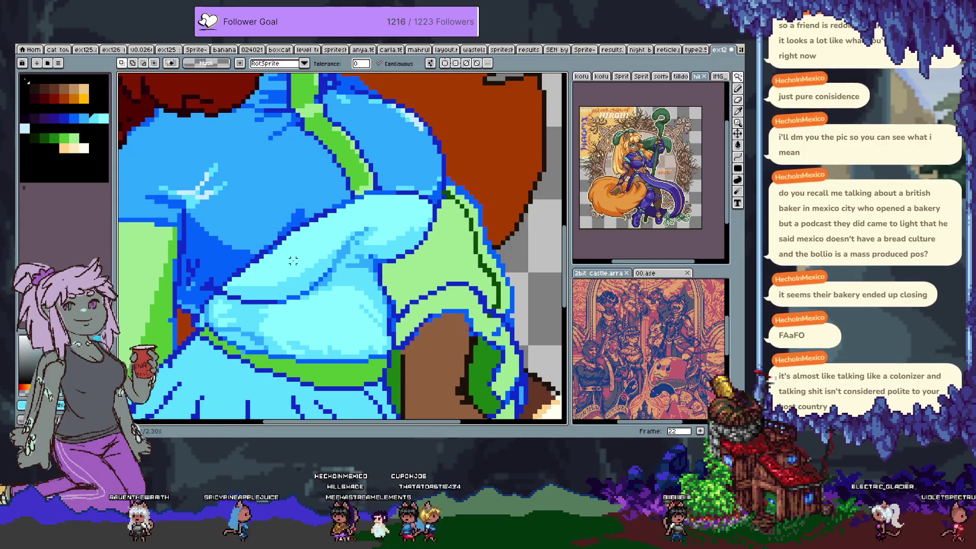
key(b)
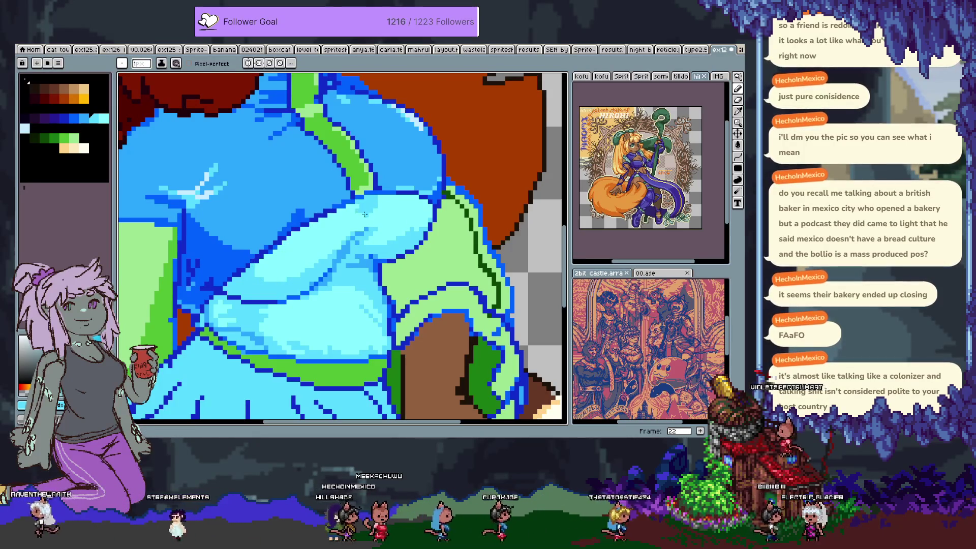
scroll(338, 275, down, 2)
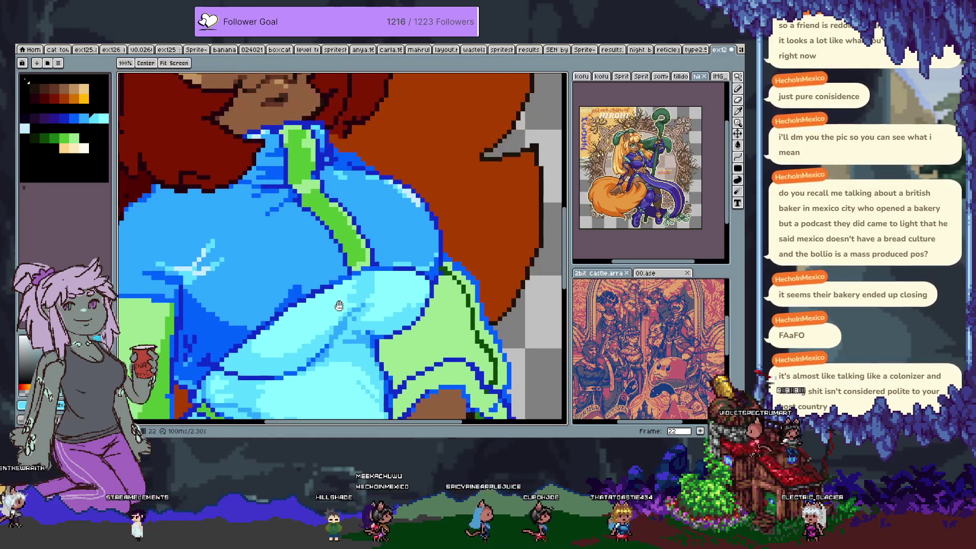
scroll(341, 275, up, 2)
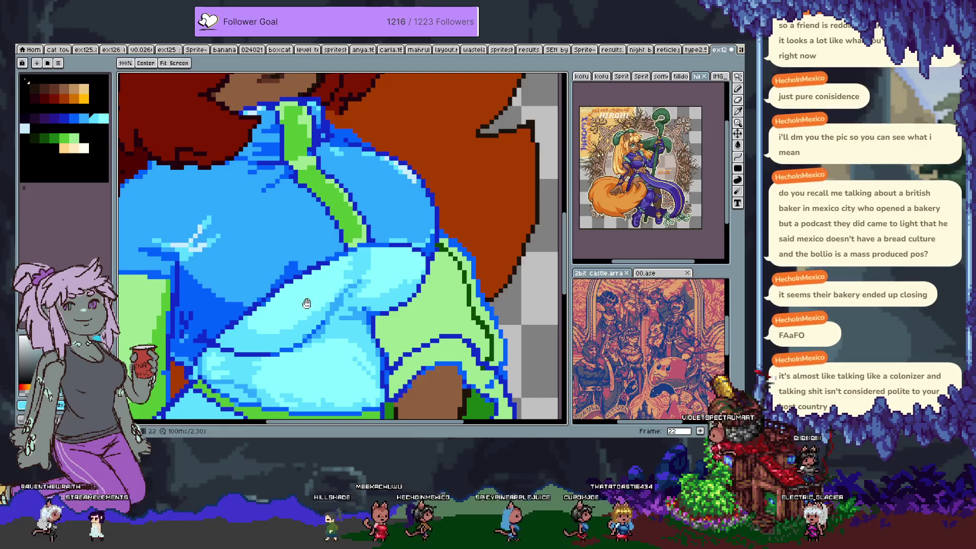
scroll(310, 285, down, 2)
scroll(310, 284, left, 2)
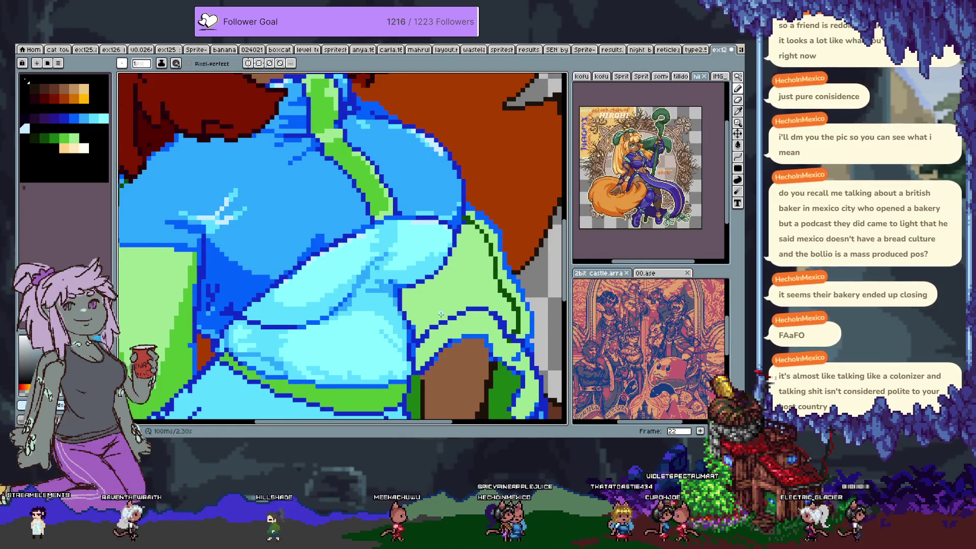
scroll(444, 300, down, 3)
key(v)
key(ctrl+z)
key(b)
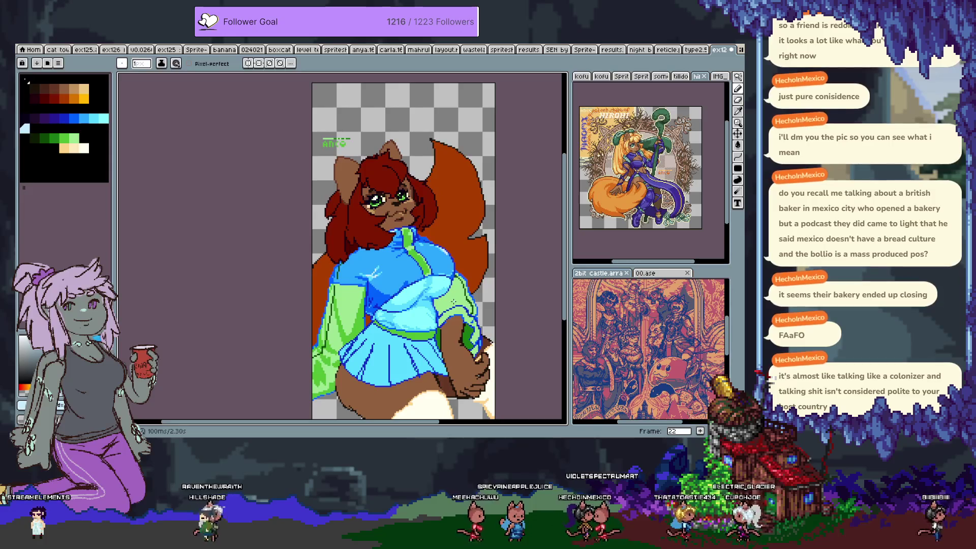
Sample a brown from the face for touch-ups between the eyes and nose.
scroll(379, 204, up, 4)
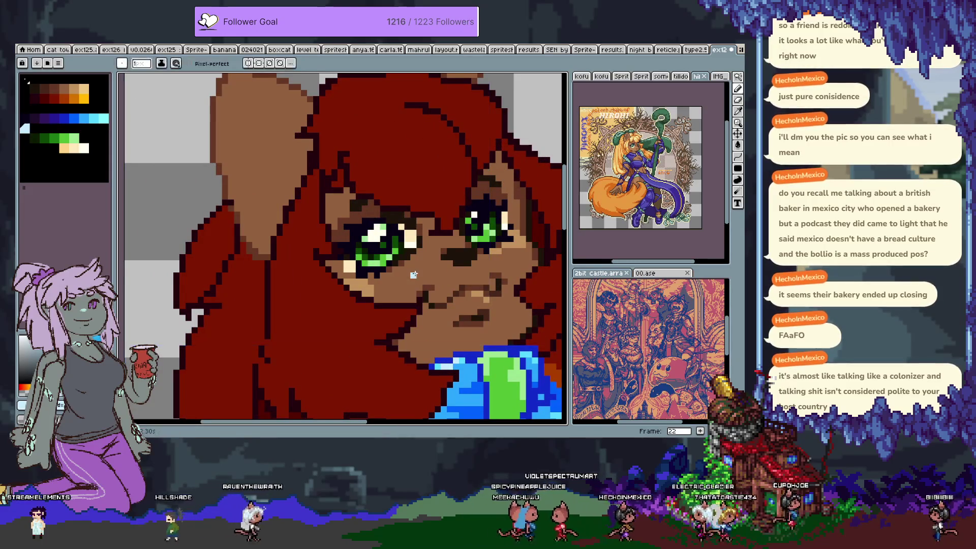
key(i)
click(386, 274)
key(b)
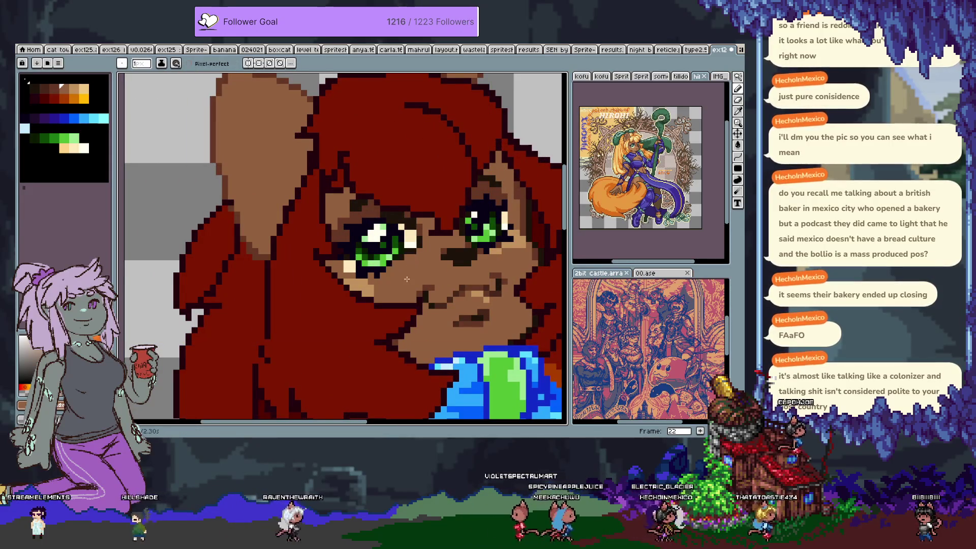
scroll(400, 285, down, 4)
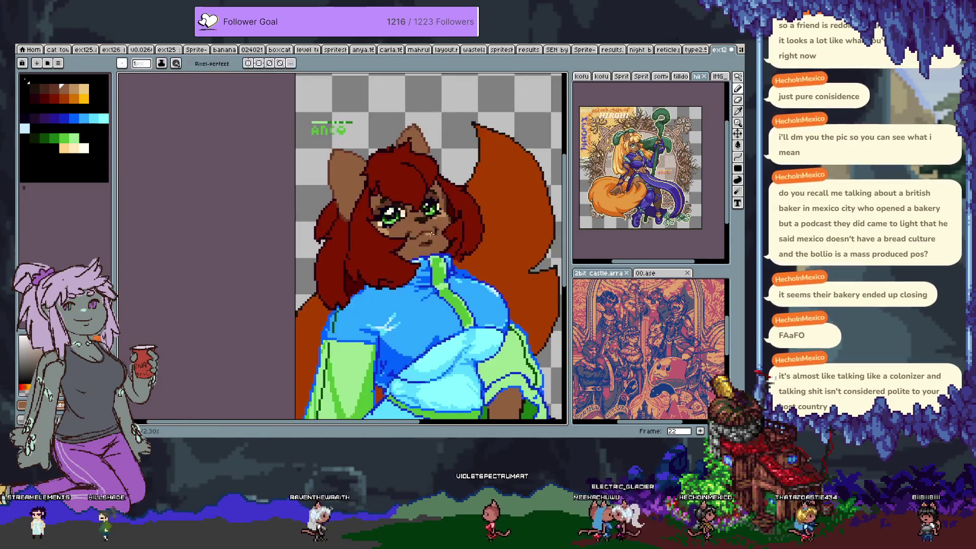
scroll(436, 194, up, 3)
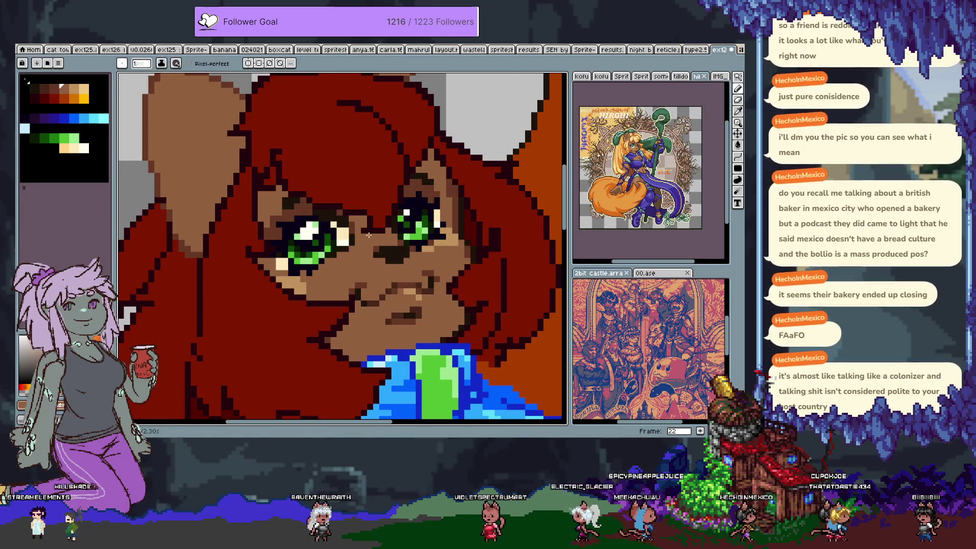
Sample the dark colour from the eye, then save the sprite with Ctrl+S.
alt+click(428, 240)
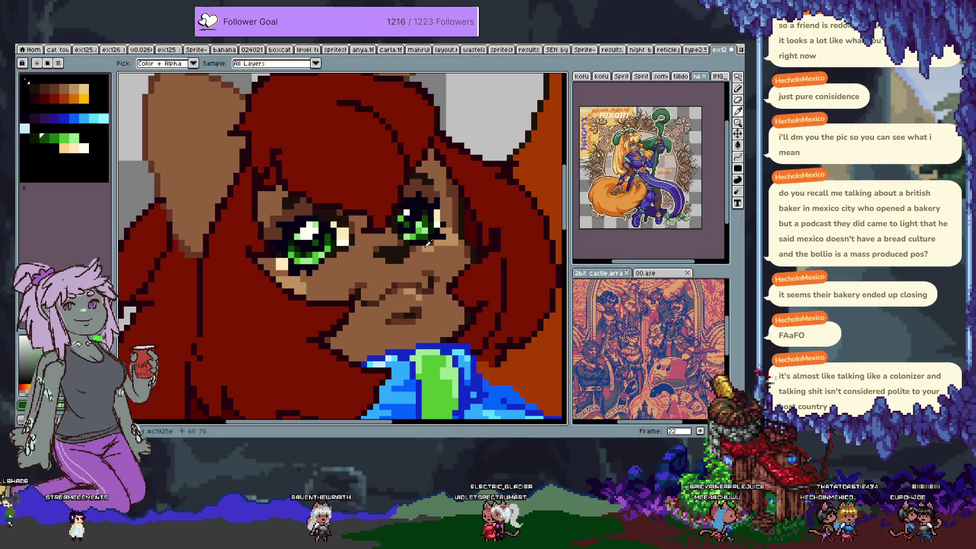
alt+click(429, 241)
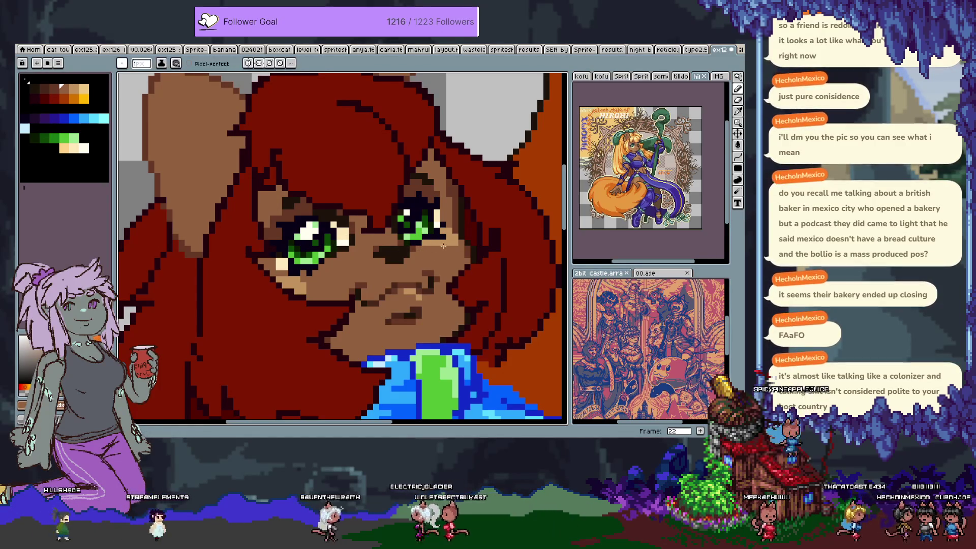
alt+click(411, 235)
alt+click(407, 236)
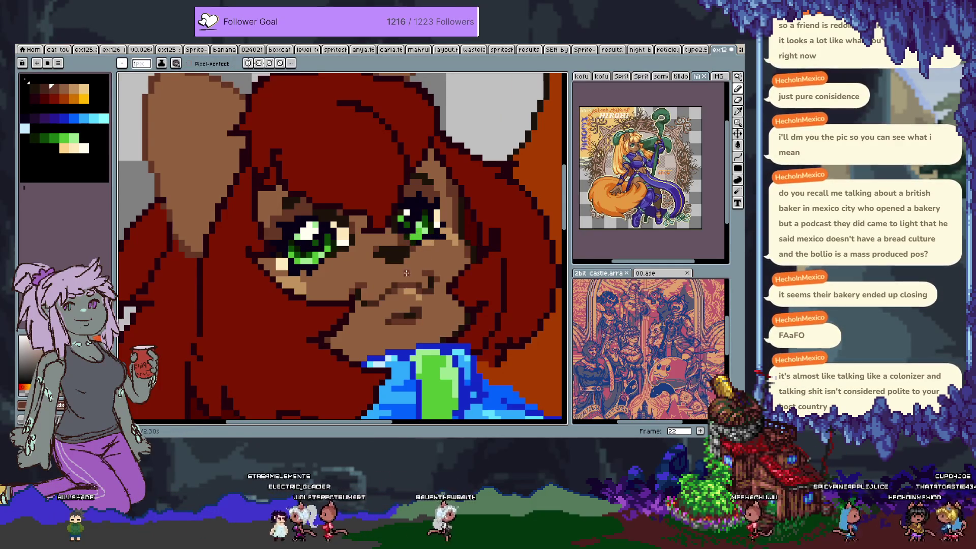
alt+click(403, 251)
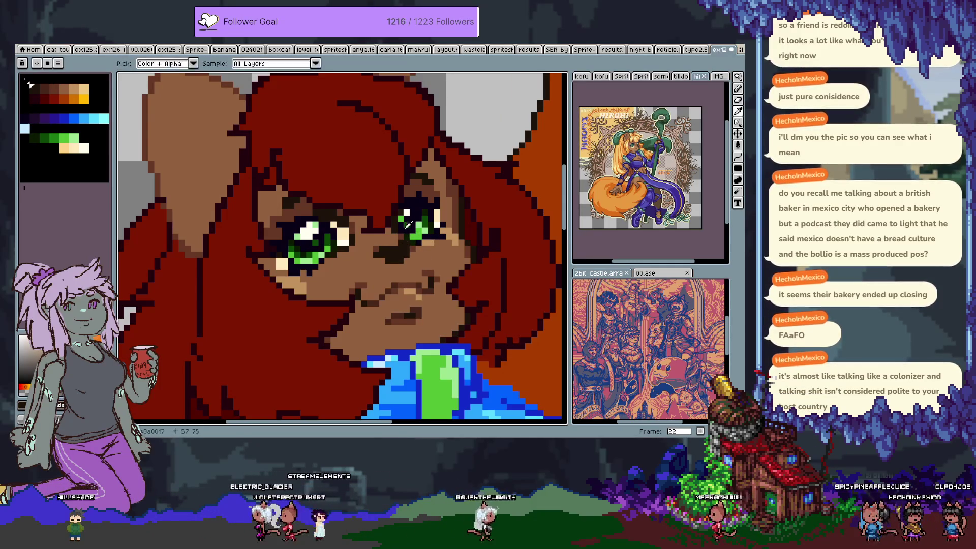
key(ctrl+s)
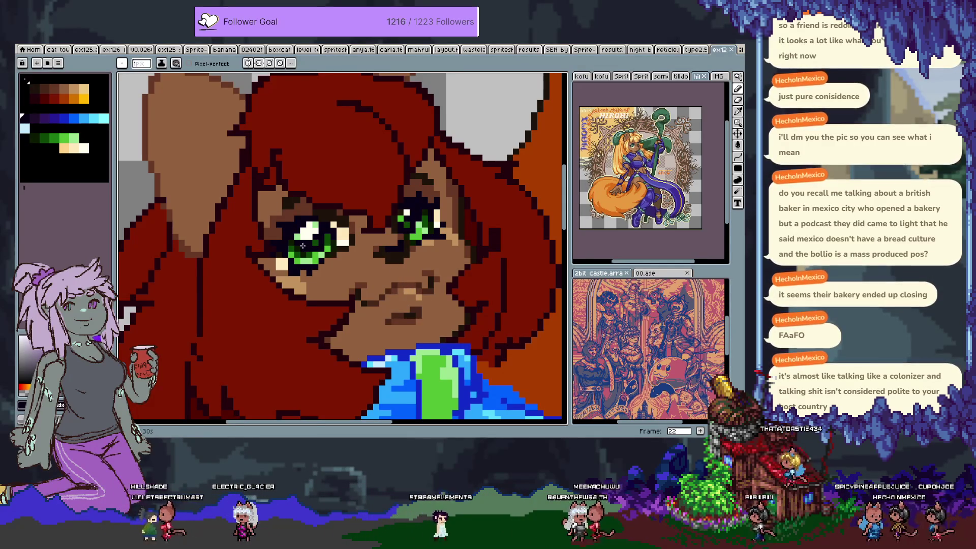
scroll(313, 260, down, 3)
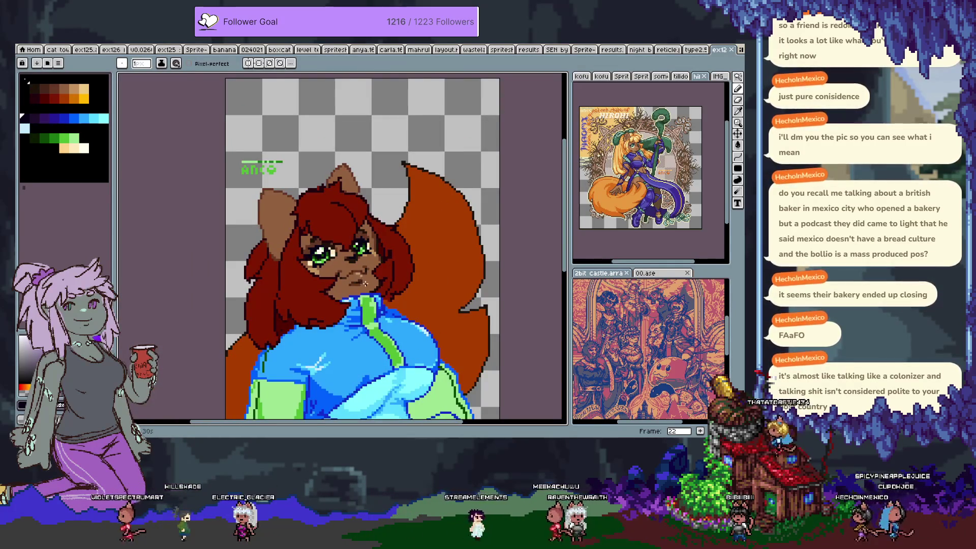
Zoom in, eyedrop the brown skin tone from the face, then zoom out and recentre the character.
scroll(360, 269, up, 2)
scroll(351, 255, up, 2)
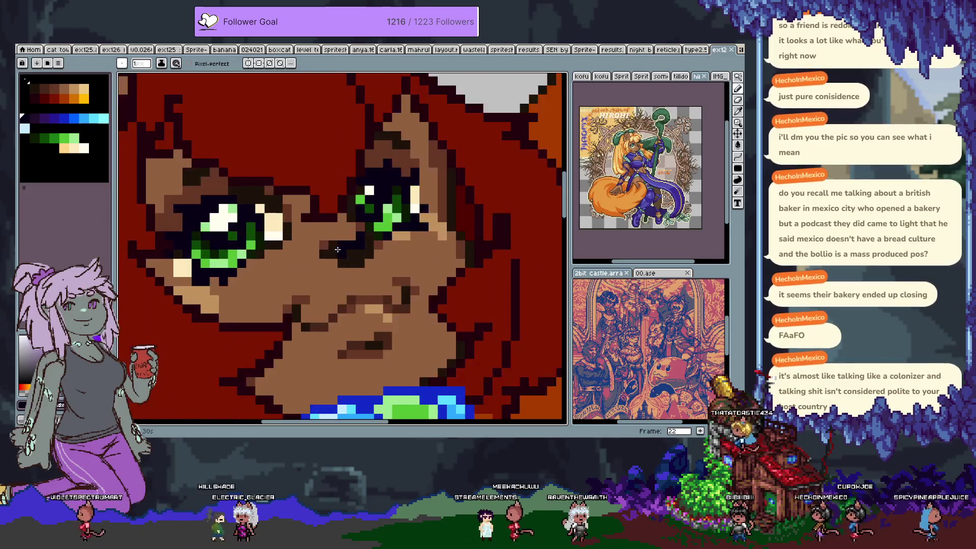
key(alt)
alt+click(292, 214)
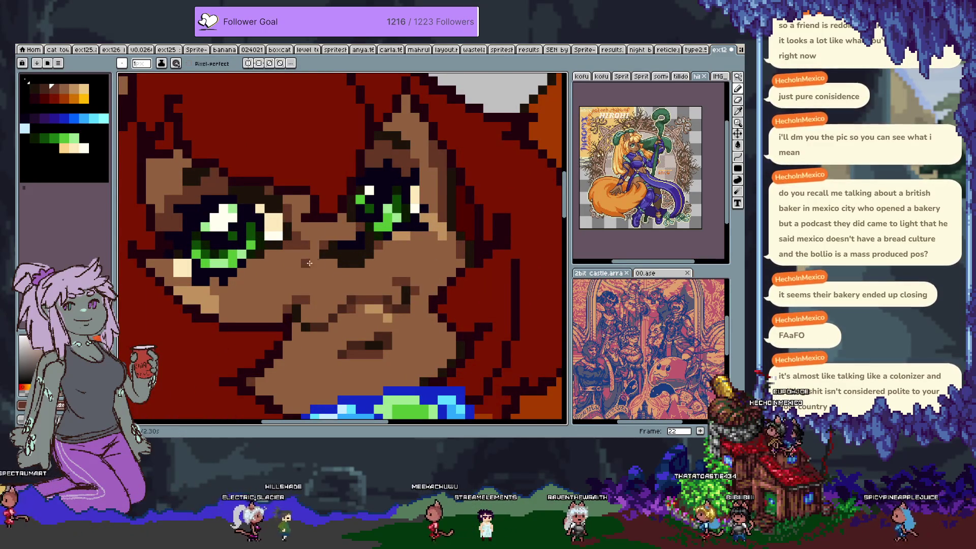
scroll(300, 302, down, 4)
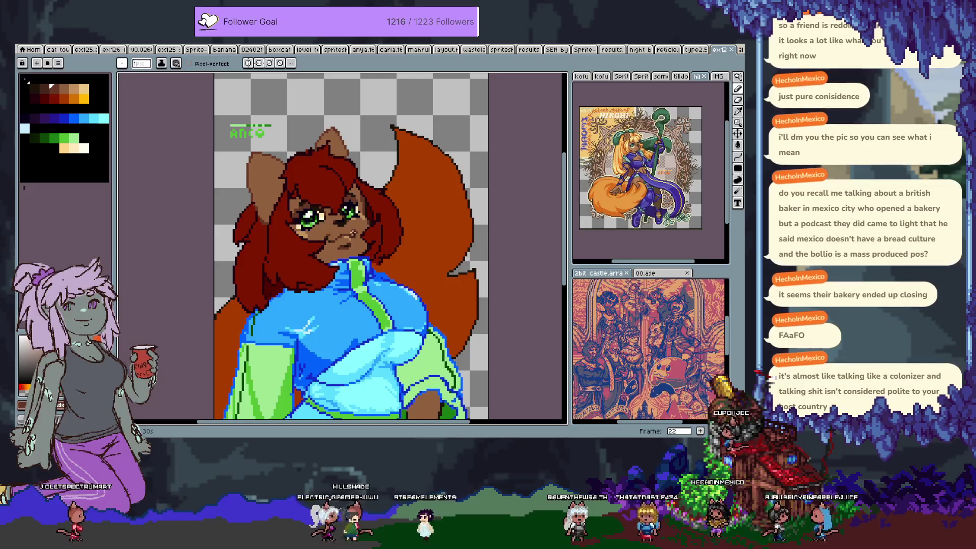
scroll(409, 321, down, 1)
drag(409, 321, 404, 284)
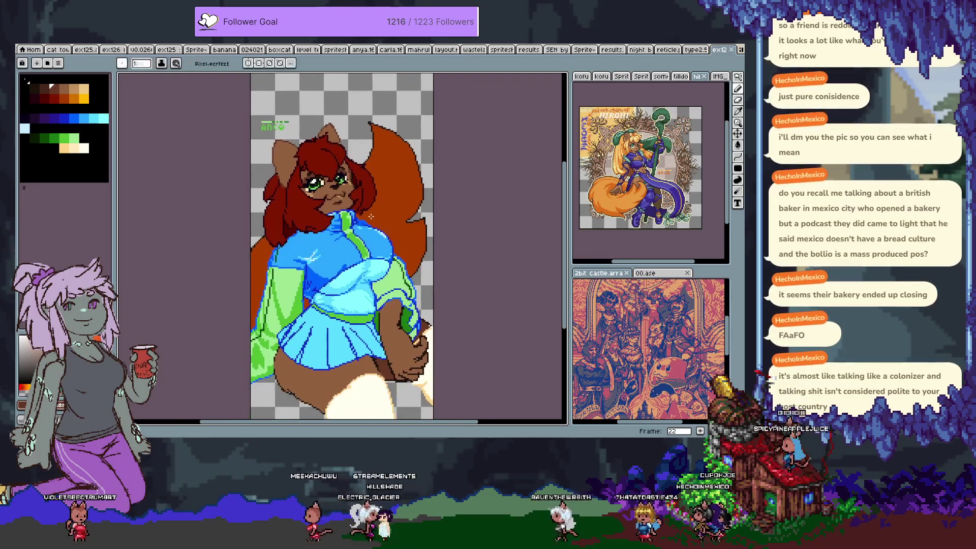
scroll(363, 202, up, 3)
scroll(351, 191, down, 2)
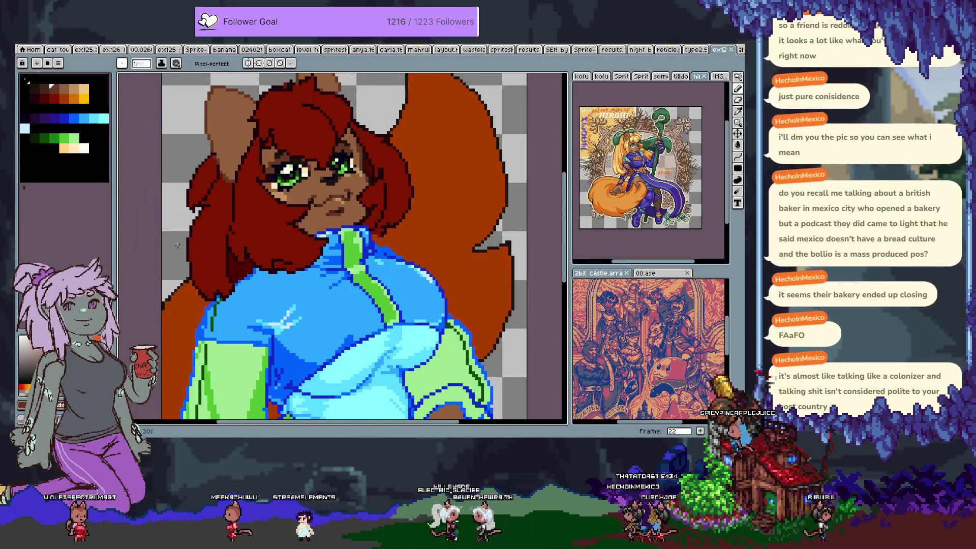
key(Tab)
click(121, 345)
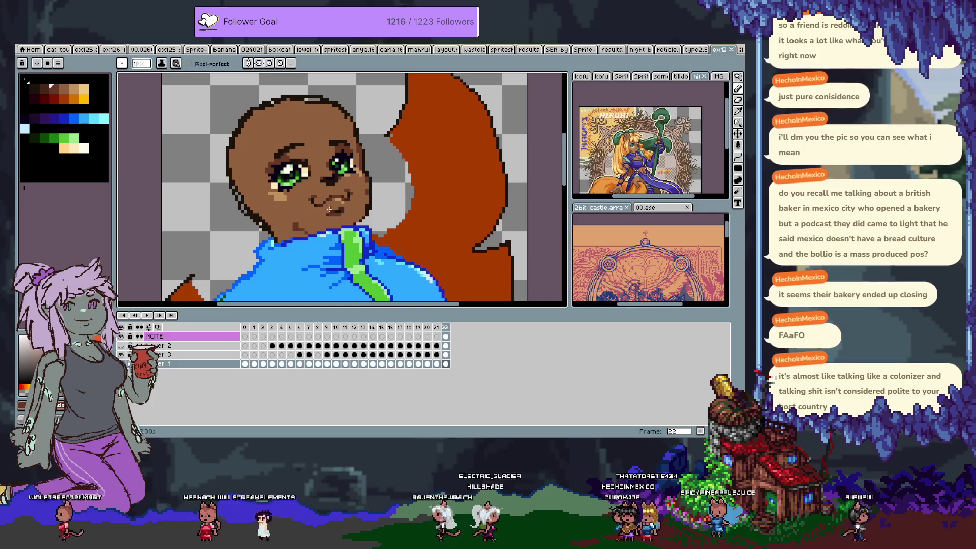
key(v)
key(b)
key(Tab)
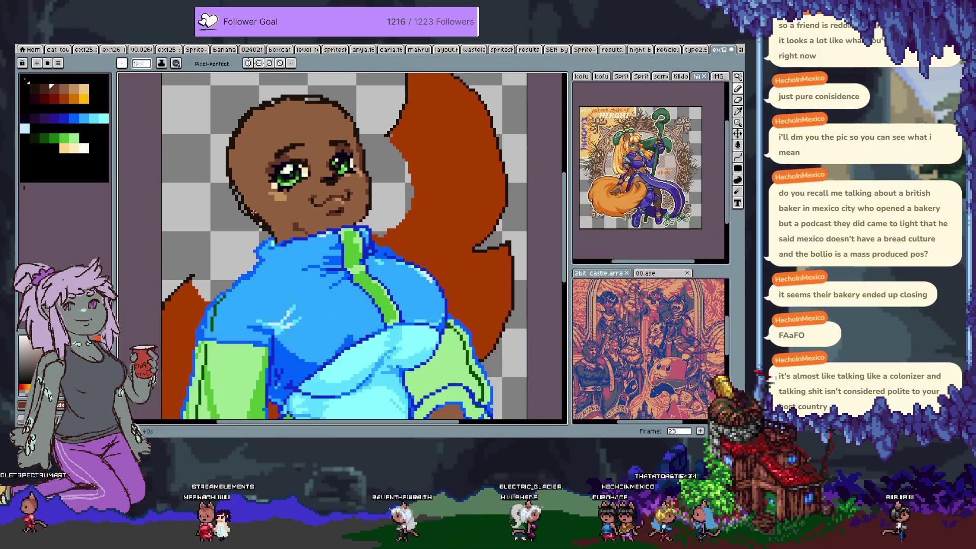
drag(270, 205, 303, 179)
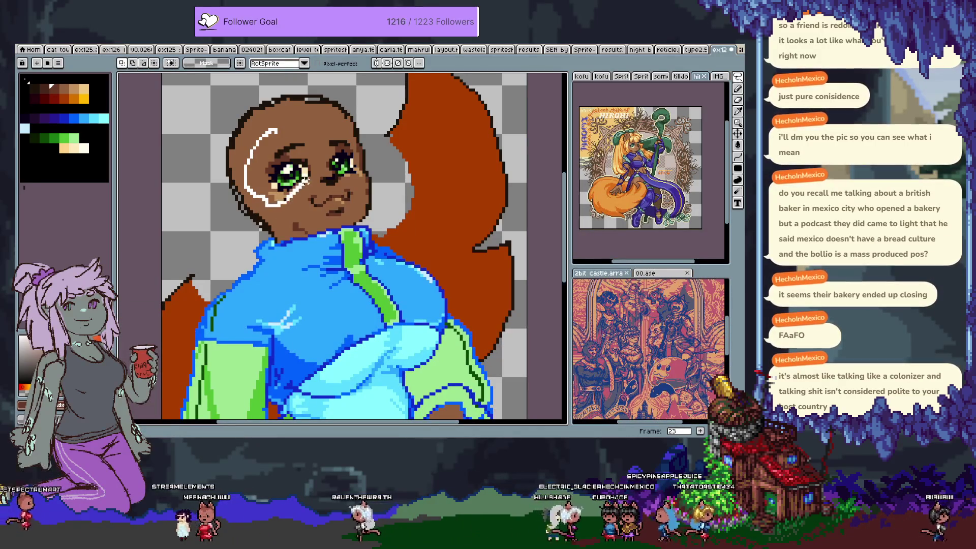
key(ctrl+t)
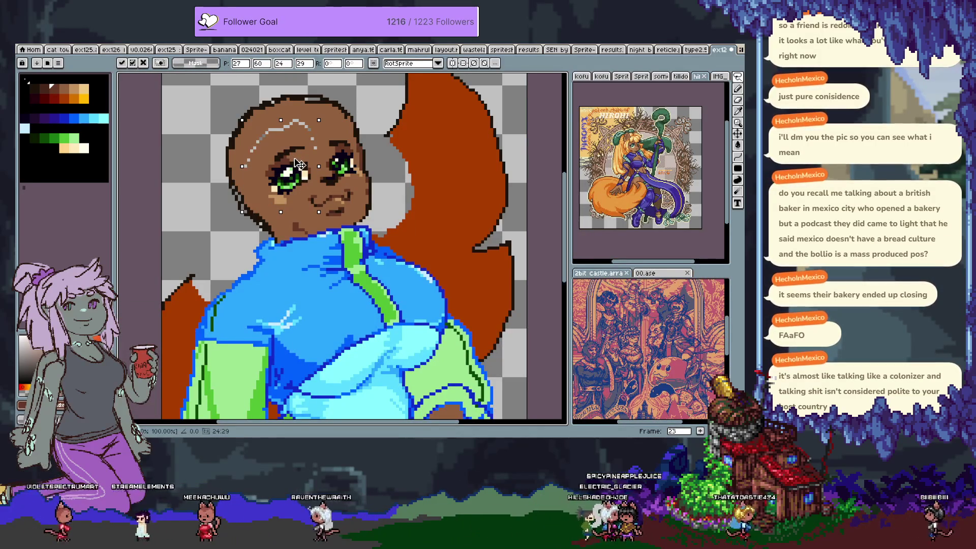
drag(300, 164, 301, 168)
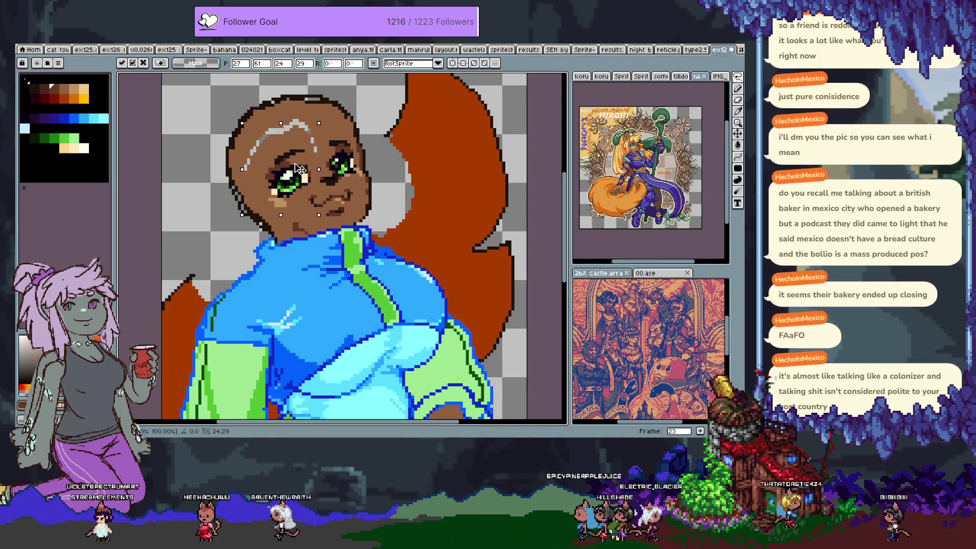
key(Return)
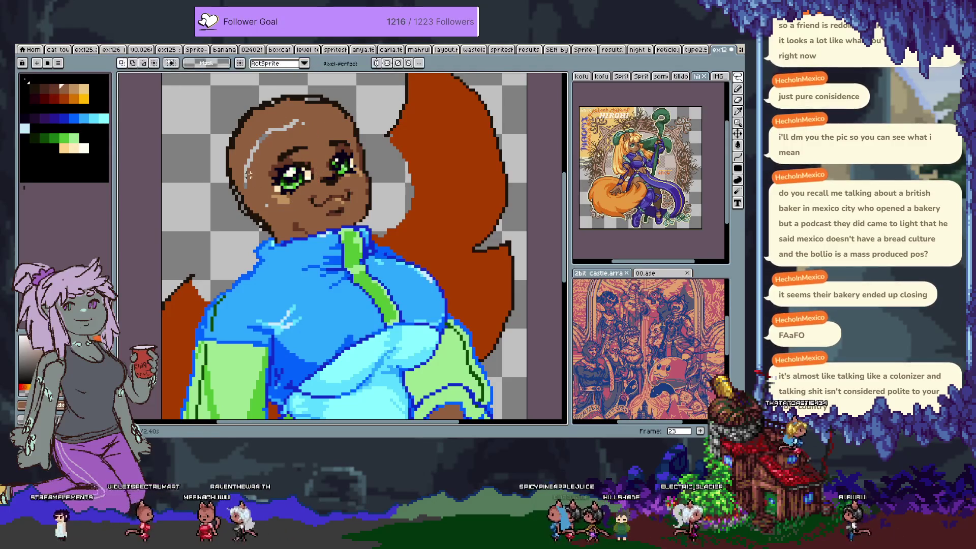
key(Delete)
key(b)
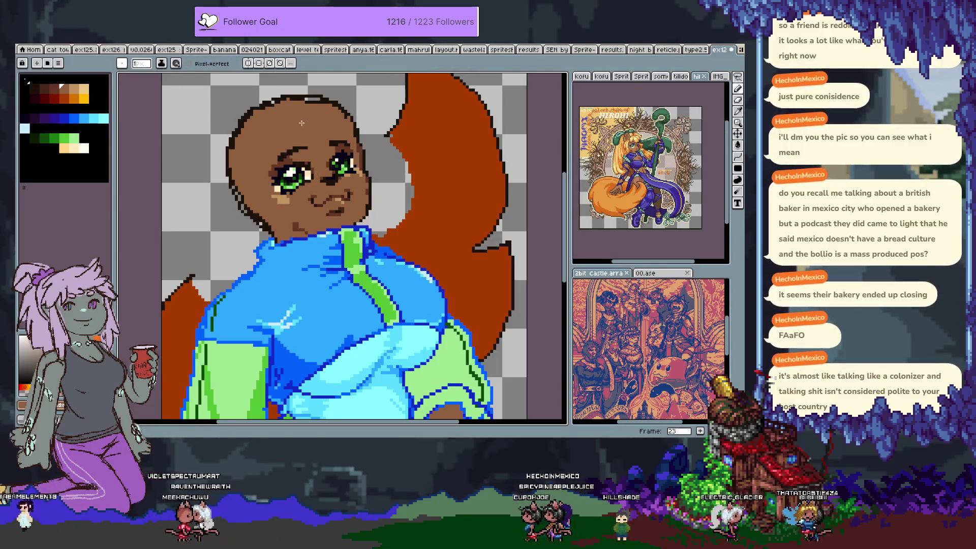
key(Tab)
click(127, 337)
key(Tab)
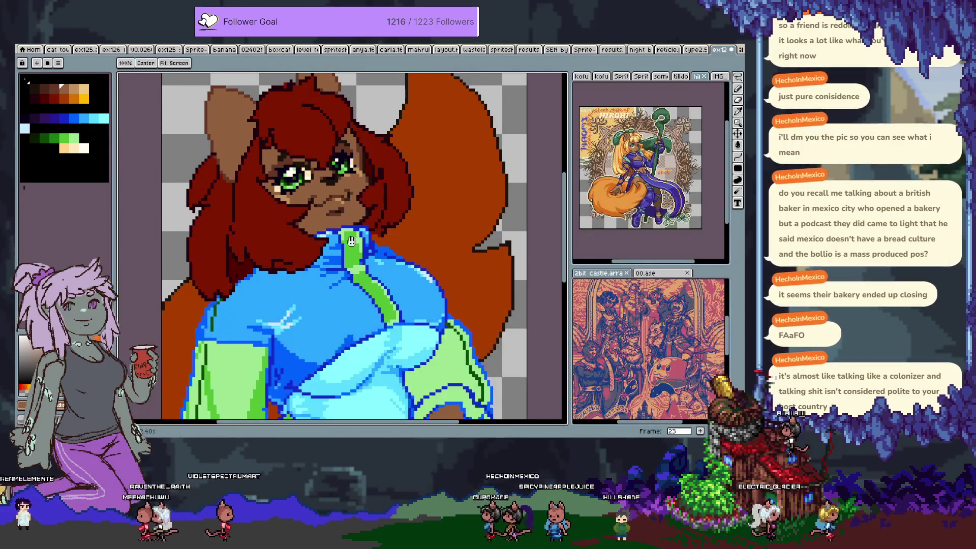
Fill the brown patch on the jacket near the ANCO text with blue.
drag(345, 247, 346, 262)
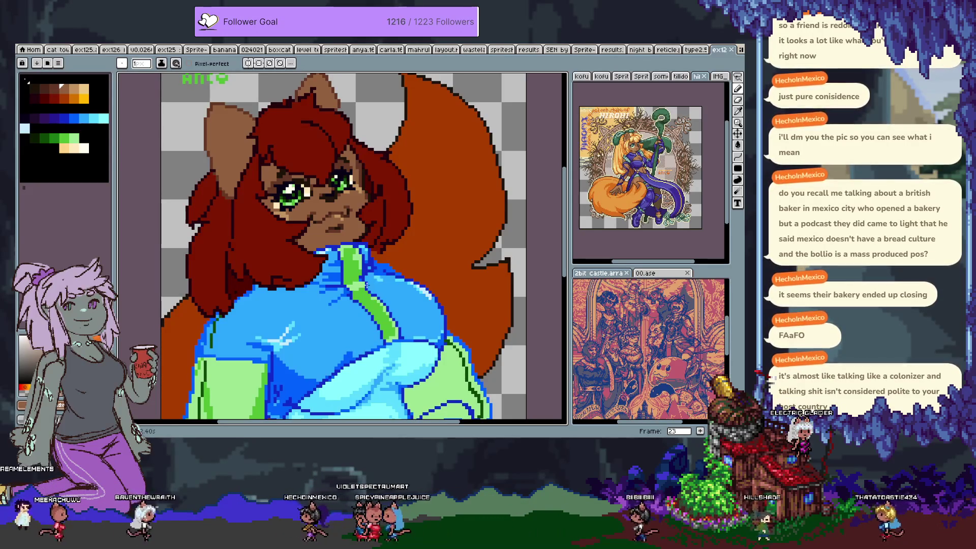
scroll(318, 243, down, 3)
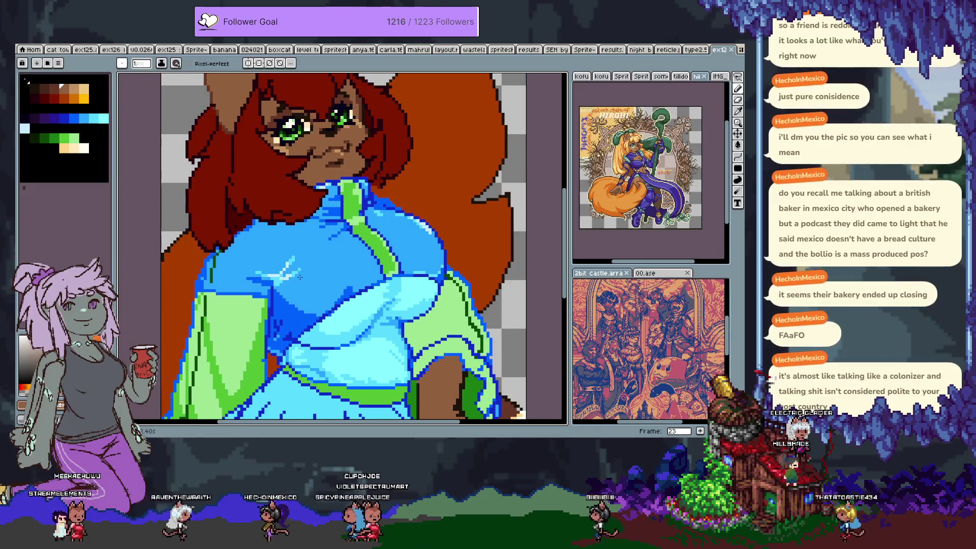
key(v)
key(b)
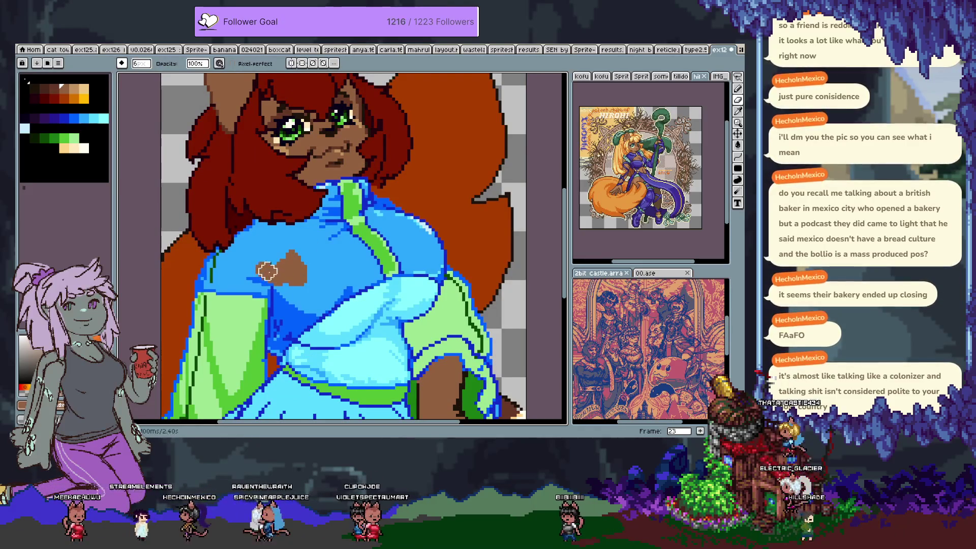
key(g)
click(277, 278)
key(b)
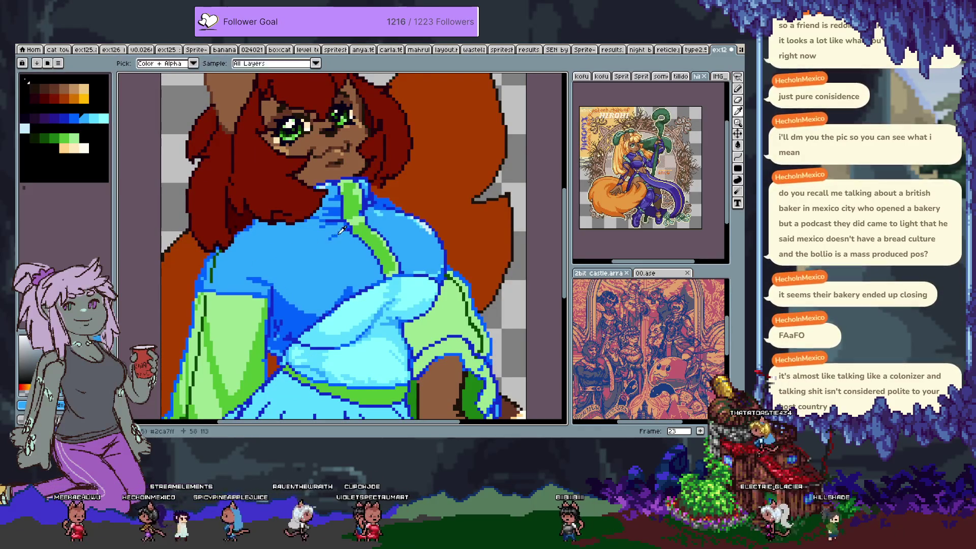
Draw a dark-blue fold line down the jacket's upper left, redoing the first attempt.
alt+click(335, 235)
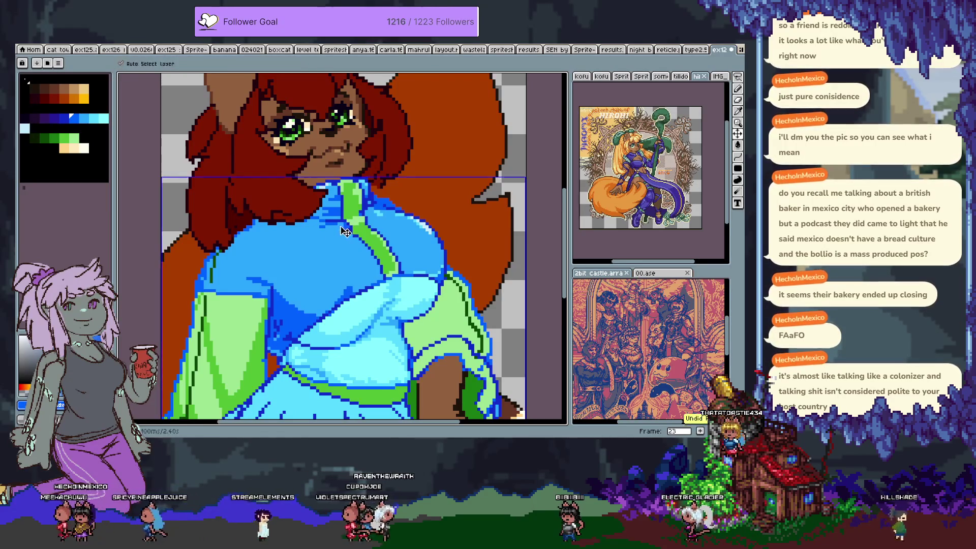
mouse_move(291, 266)
mouse_down()
mouse_move(274, 270)
mouse_move(269, 304)
mouse_up()
key(ctrl+z)
alt+click(265, 280)
mouse_move(253, 224)
mouse_down()
mouse_move(279, 251)
mouse_move(278, 271)
mouse_up()
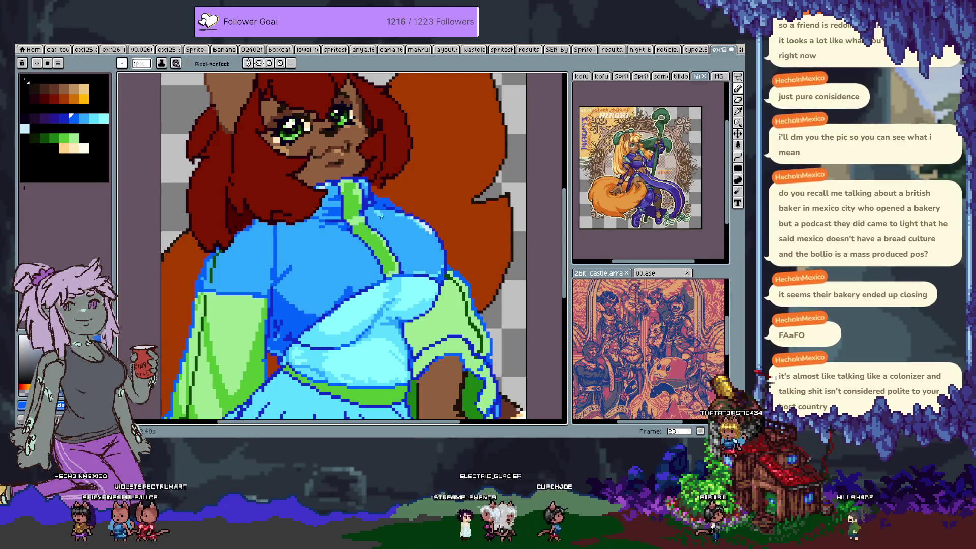
Sample the lighter jacket blue and paint it over part of the fold line.
key(alt)
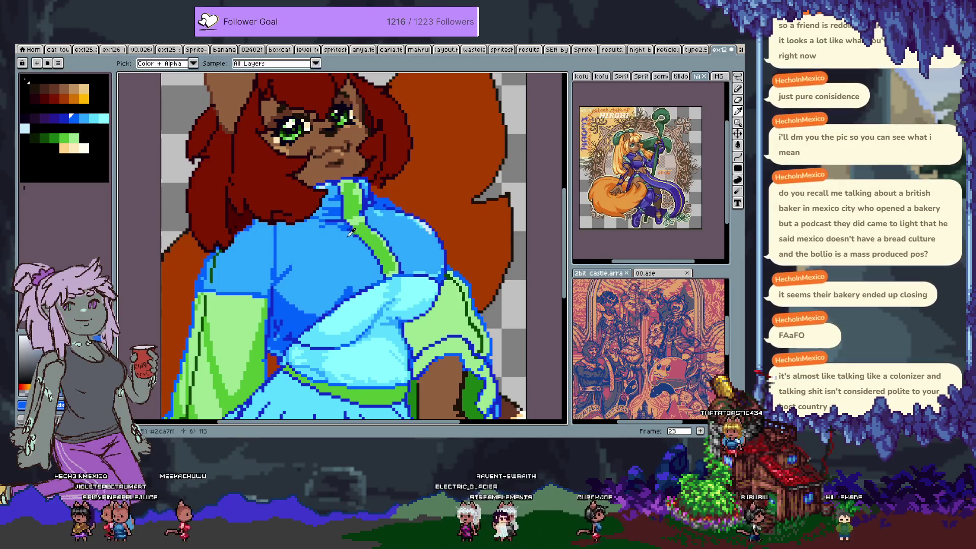
alt+click(408, 225)
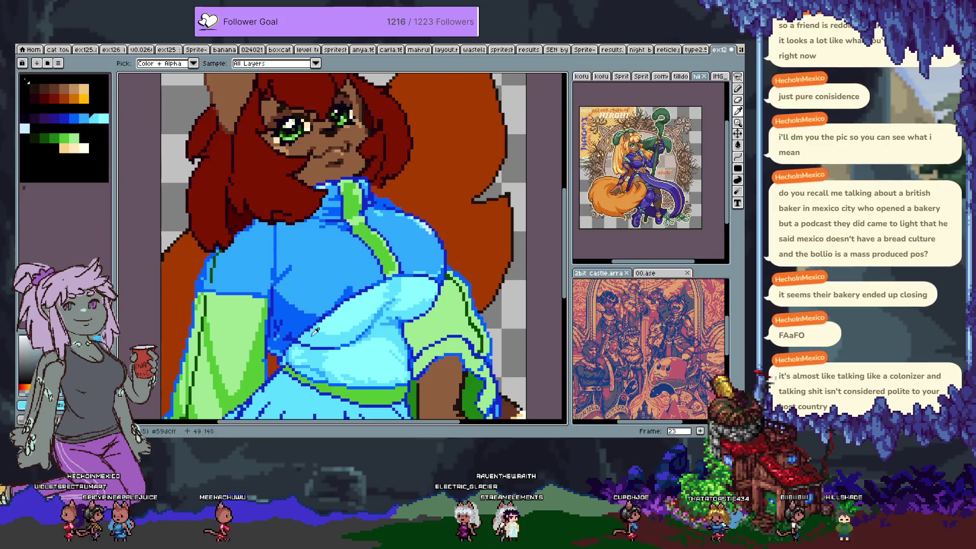
drag(278, 258, 271, 272)
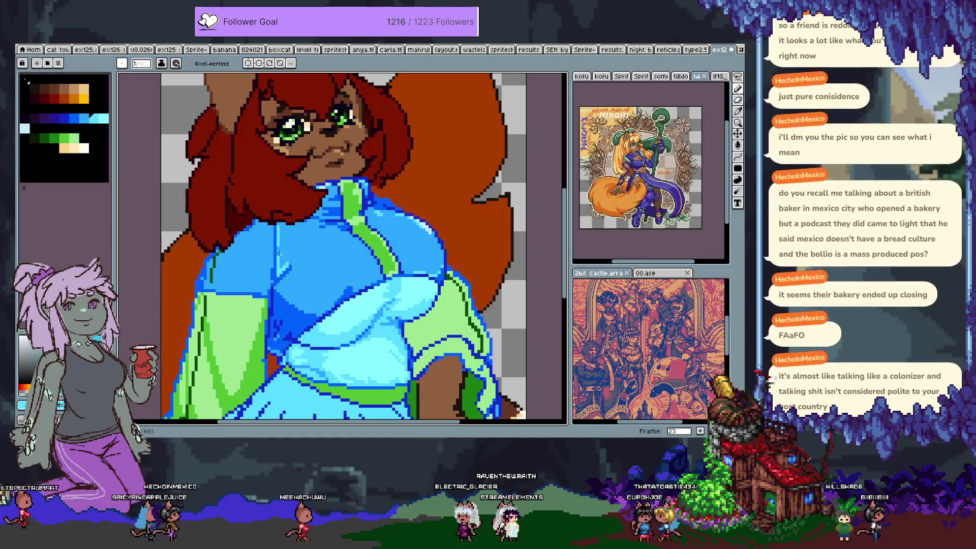
click(362, 242)
key(ctrl+z)
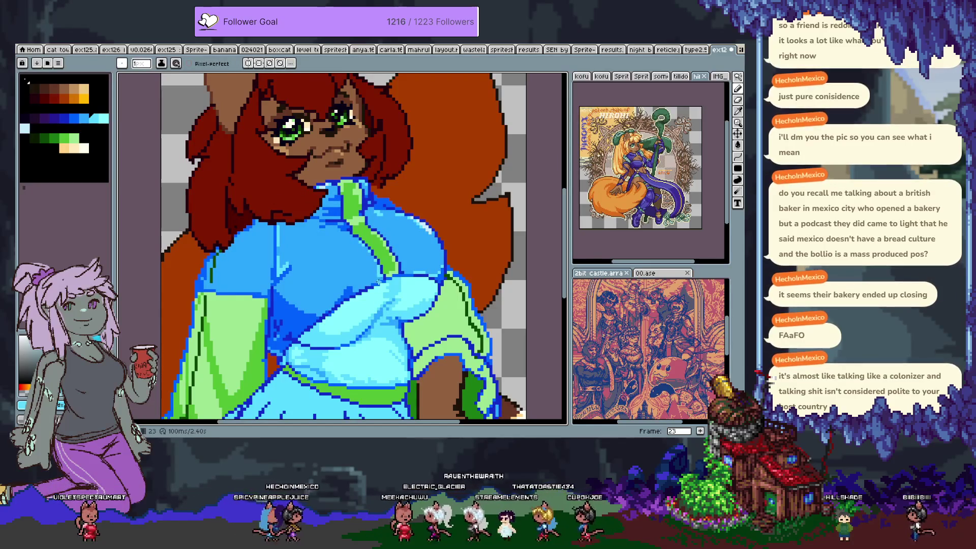
Move to frame 24 and fill the ellipse on the jacket with lighter blue.
key(Tab)
key(Right)
key(Tab)
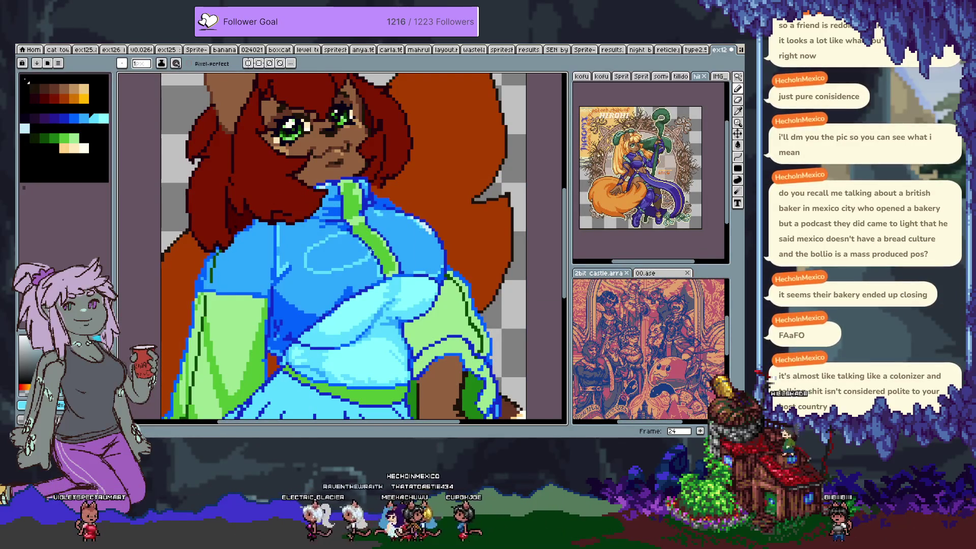
key(g)
click(329, 260)
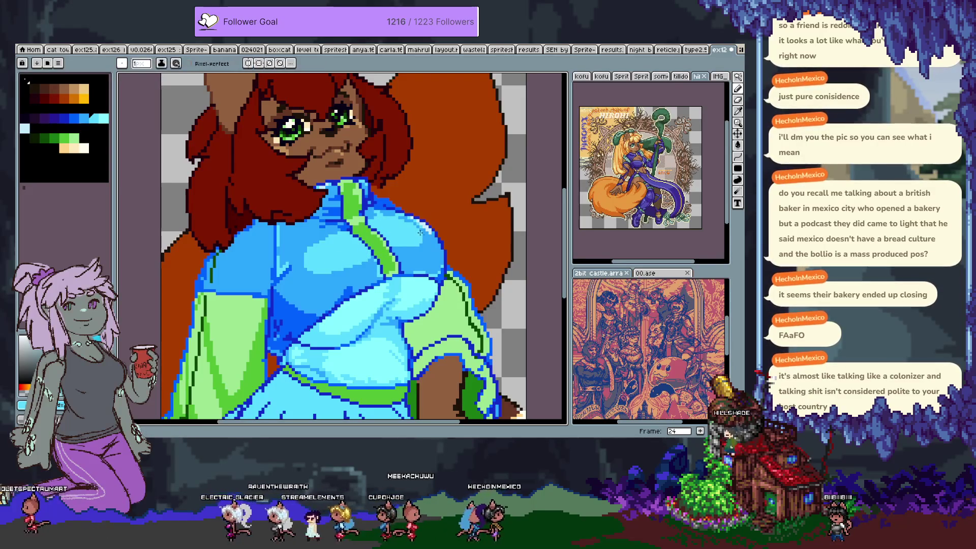
Shade the pale chest puff with light-cyan highlights, undoing one attempt.
key(g)
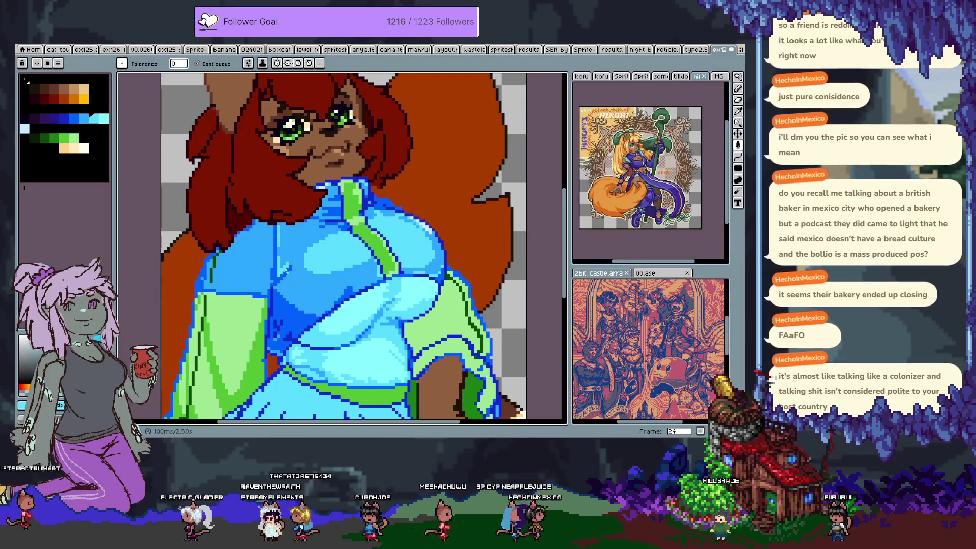
key(b)
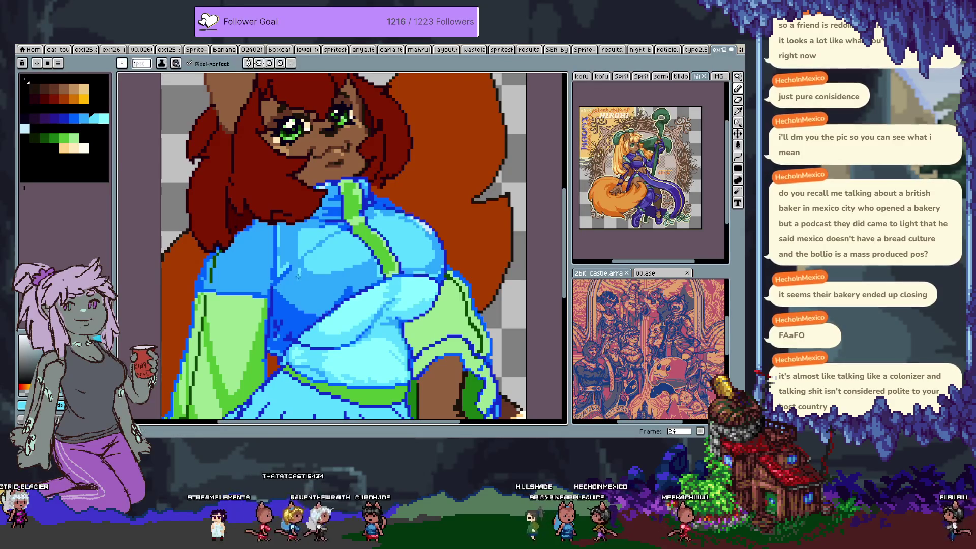
key(ctrl+z)
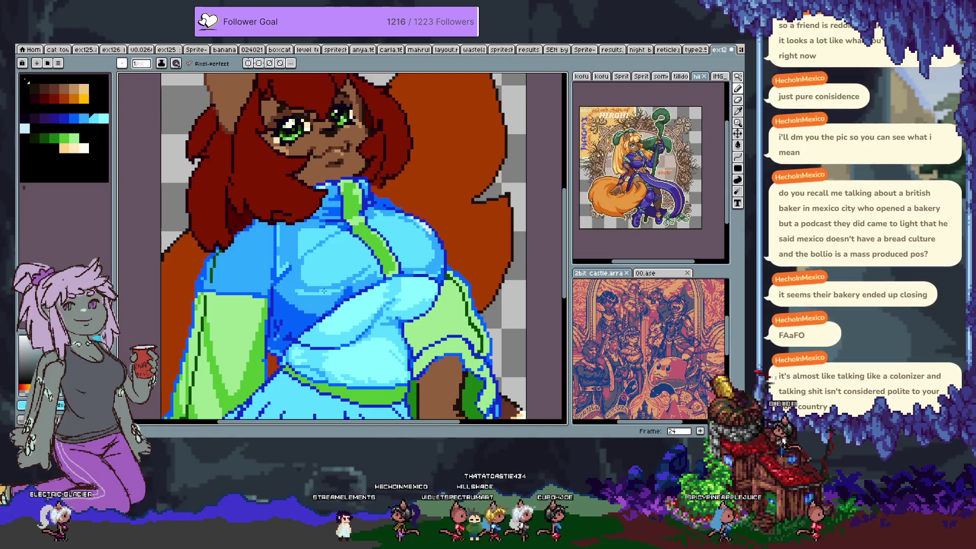
key(g)
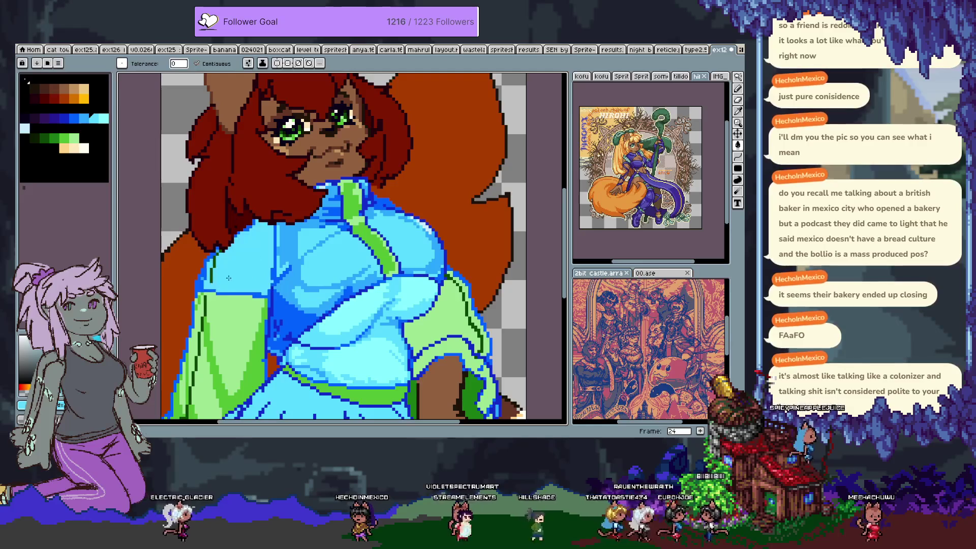
key(b)
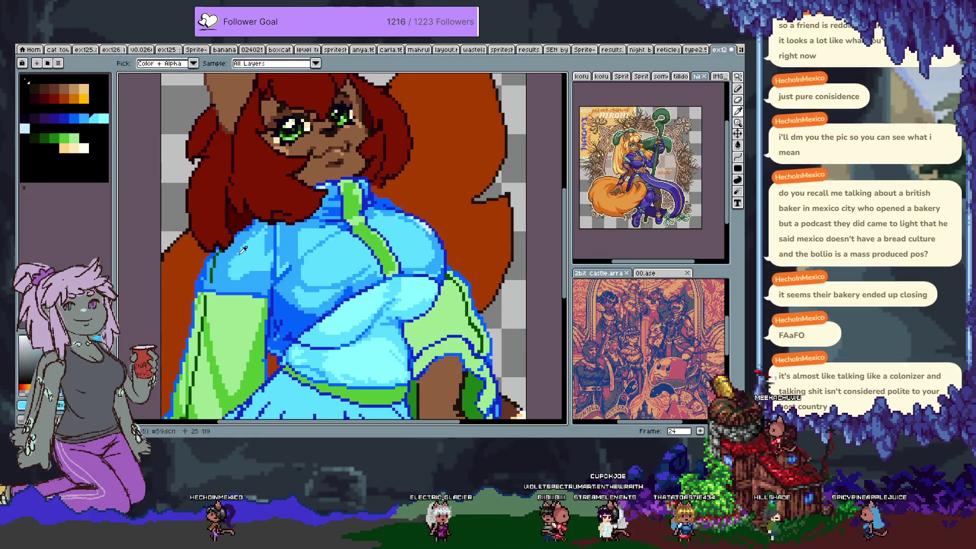
key(g)
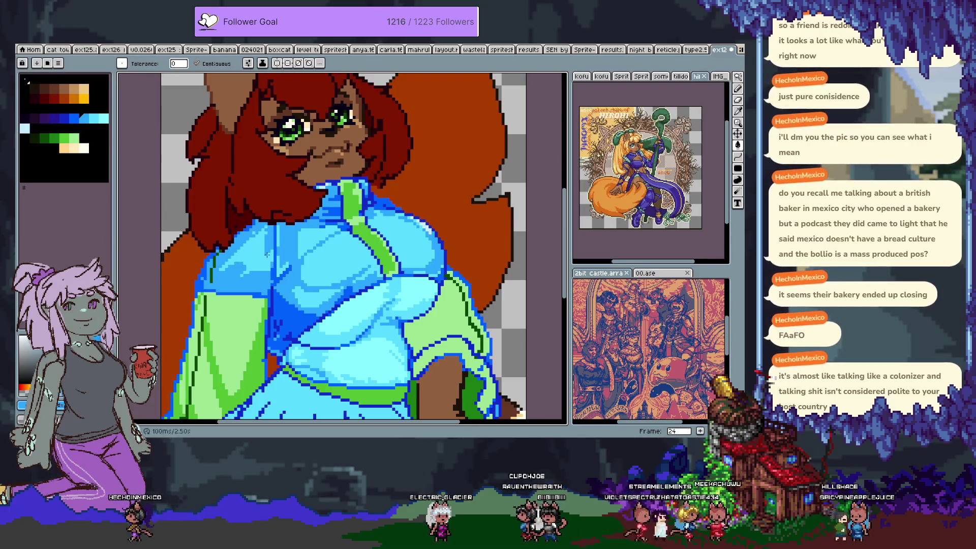
key(b)
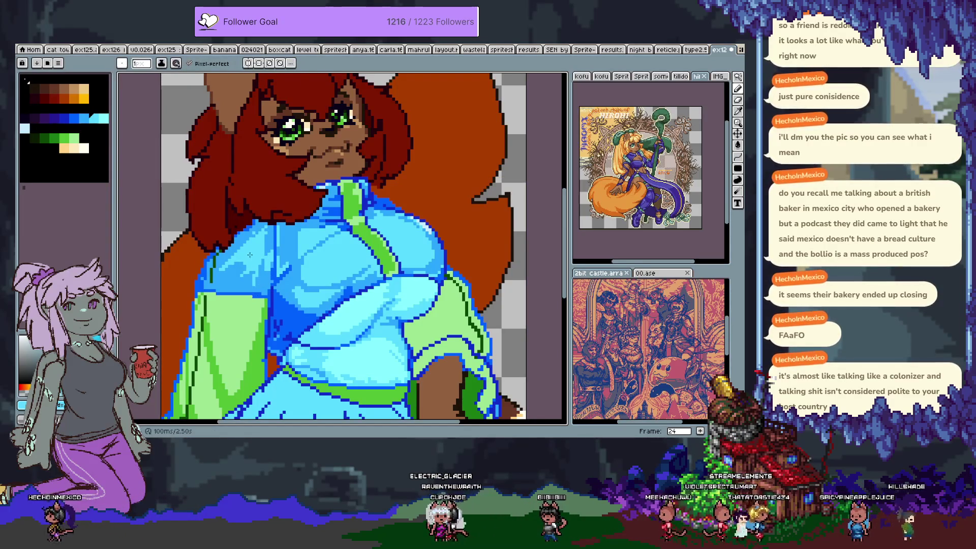
Finish the chest puff's dark-blue folds with further pencil and fill touch-ups.
key(g)
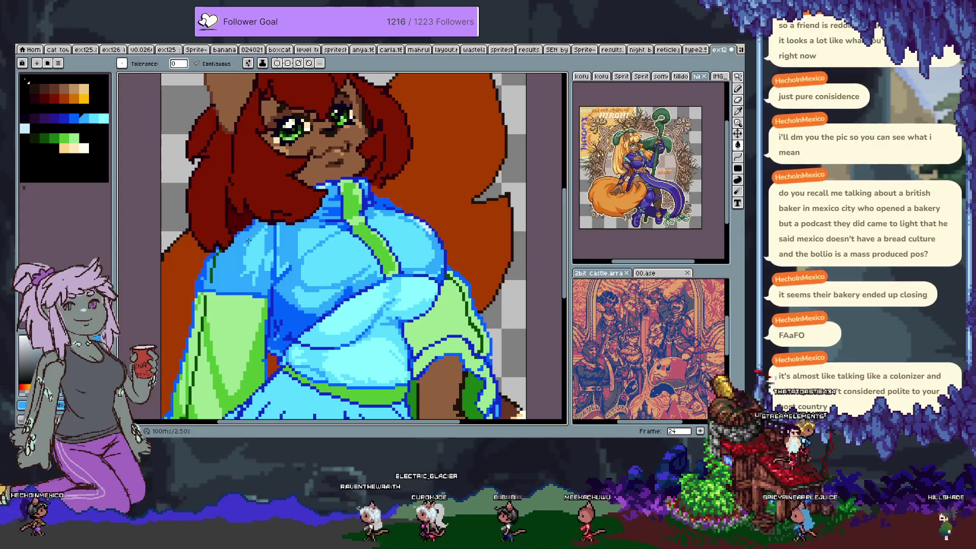
key(i)
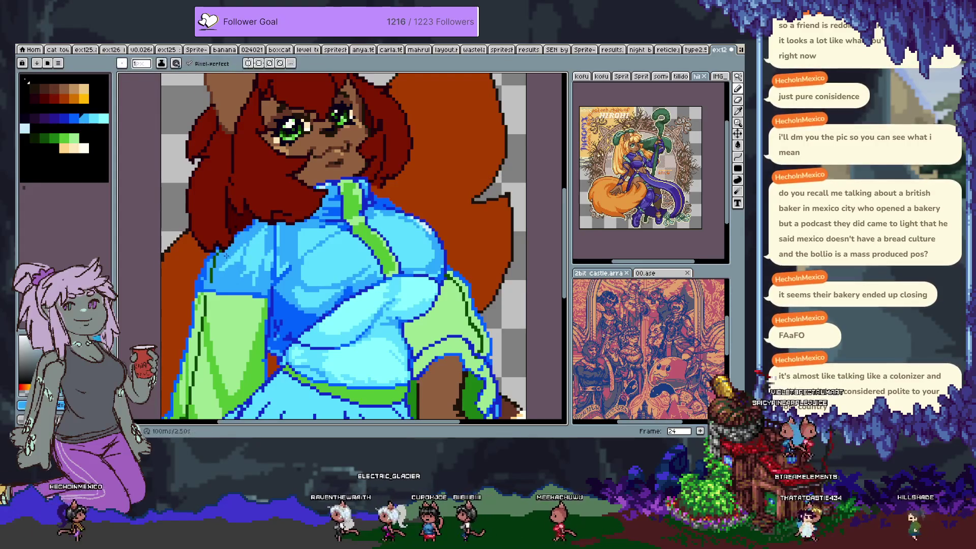
key(b)
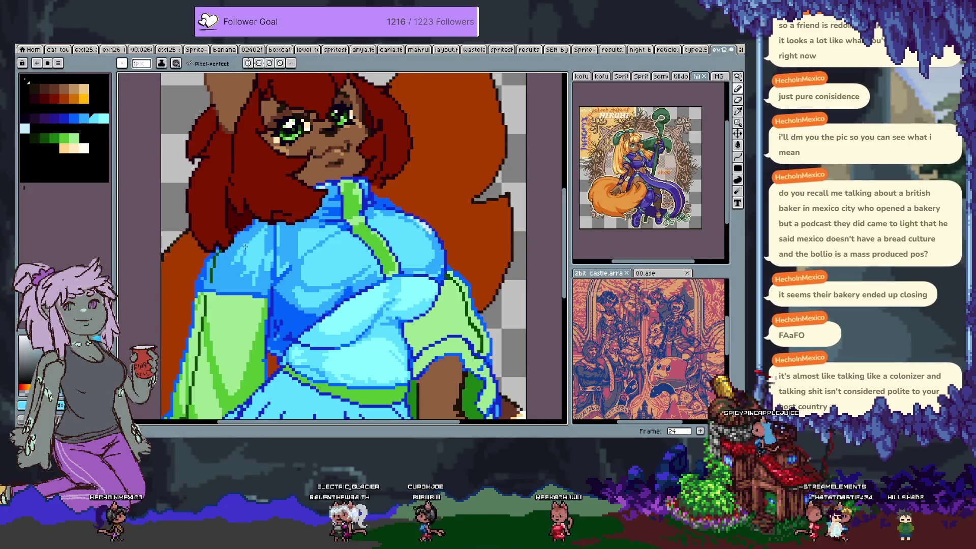
key(v)
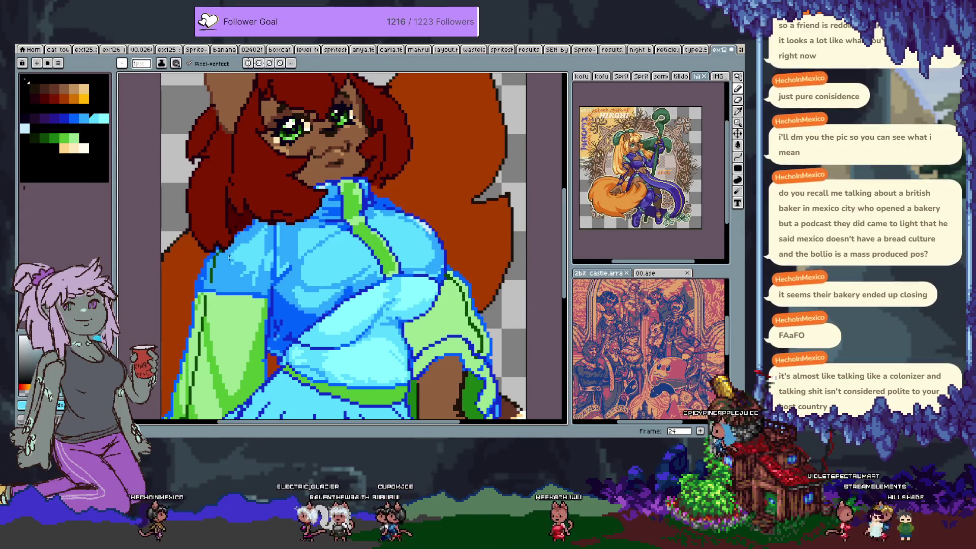
key(b)
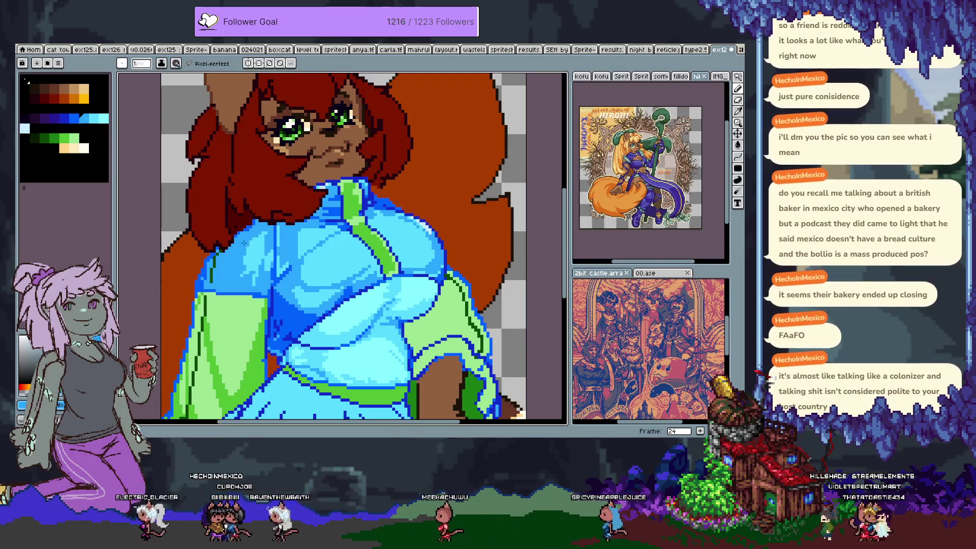
key(g)
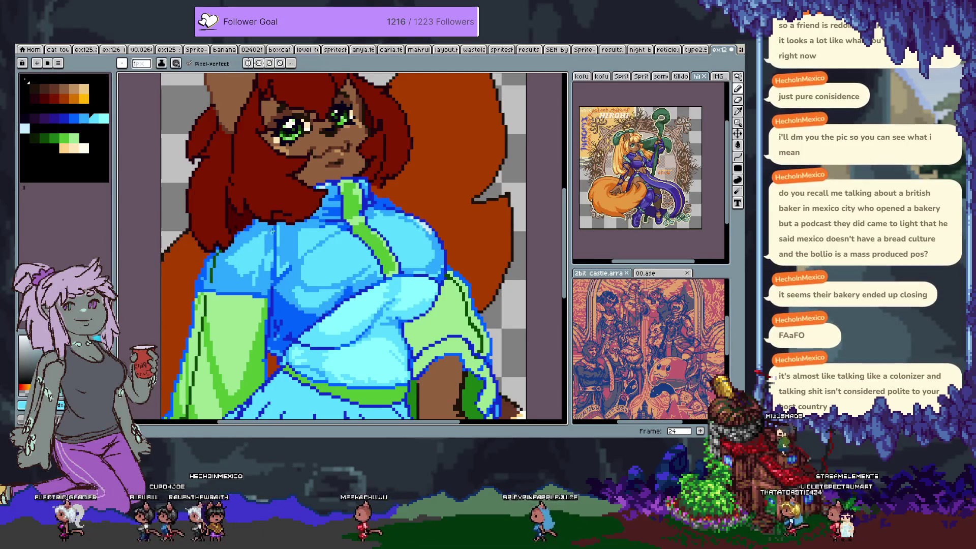
key(b)
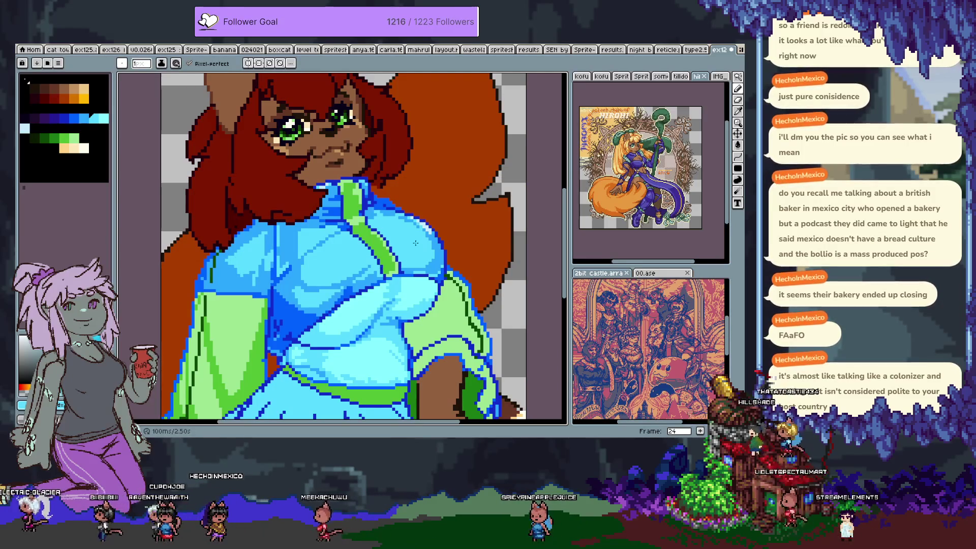
scroll(345, 246, down, 2)
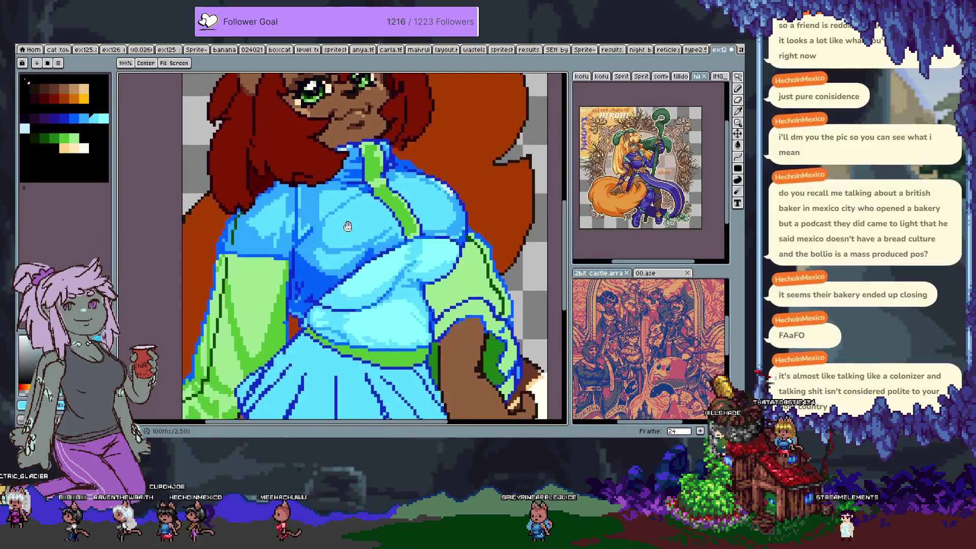
Pick darker and lighter blue swatches, undo a stray fill, and sample the jacket's dark blue.
alt+click(326, 301)
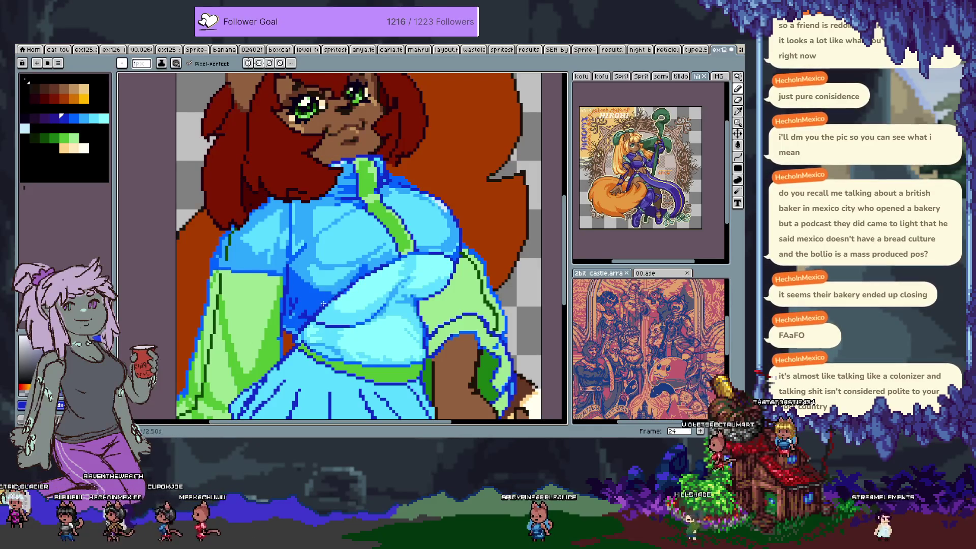
alt+click(302, 327)
alt+click(321, 305)
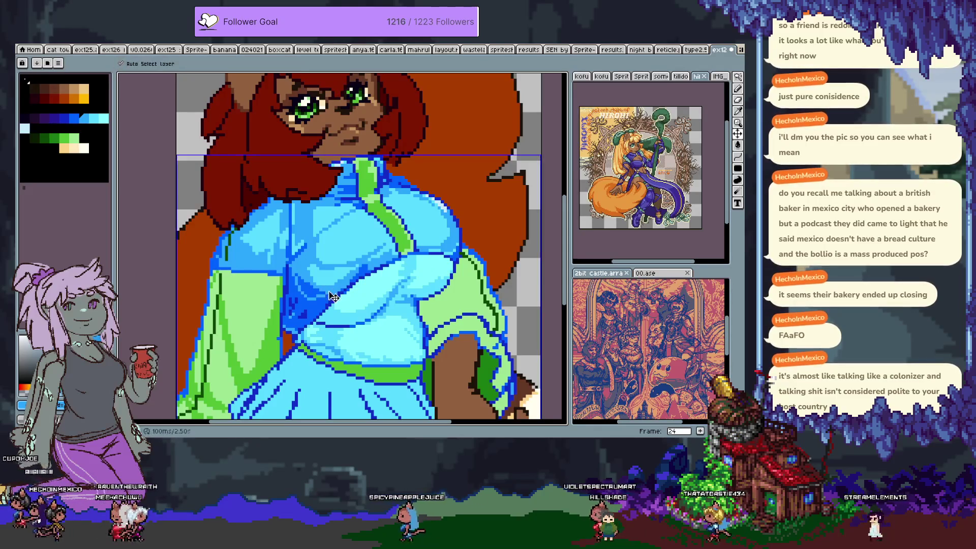
key(g)
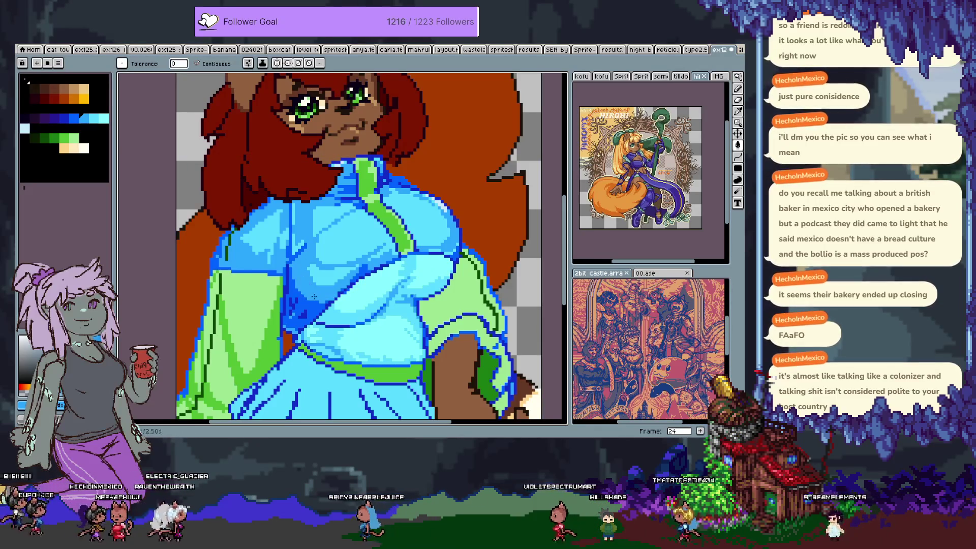
key(ctrl+z)
key(i)
click(316, 299)
Sample the chest's light blue #59dcff and pencil deeper shading into the chest fold.
key(b)
key(i)
click(349, 322)
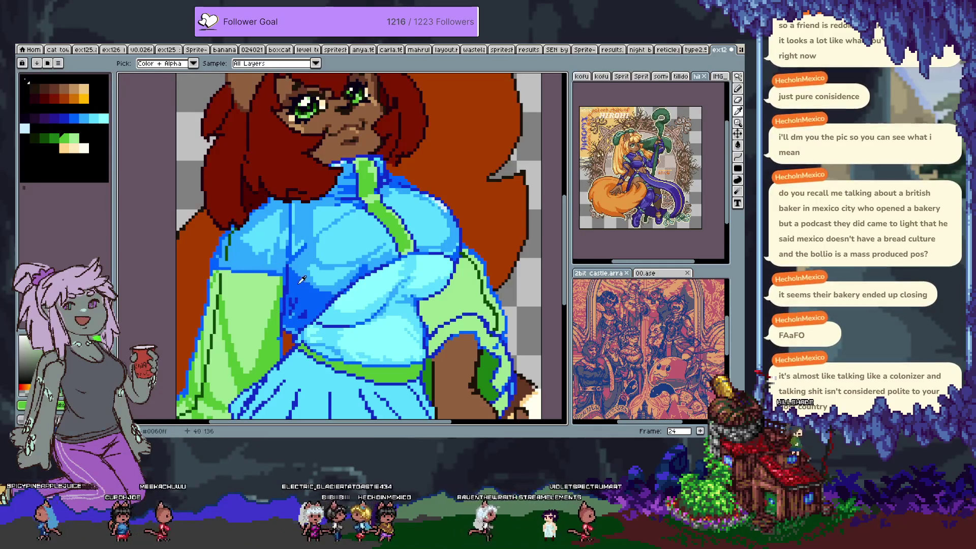
key(b)
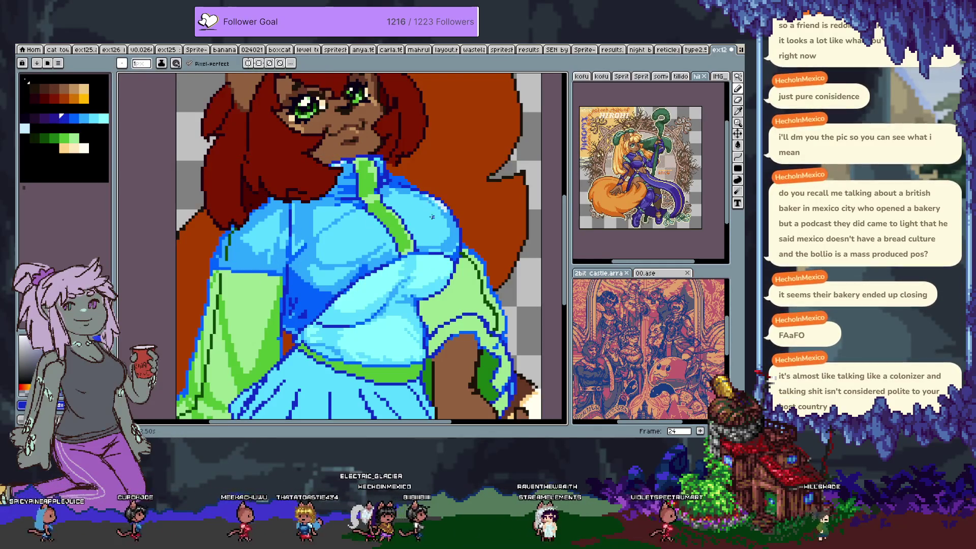
alt+click(432, 244)
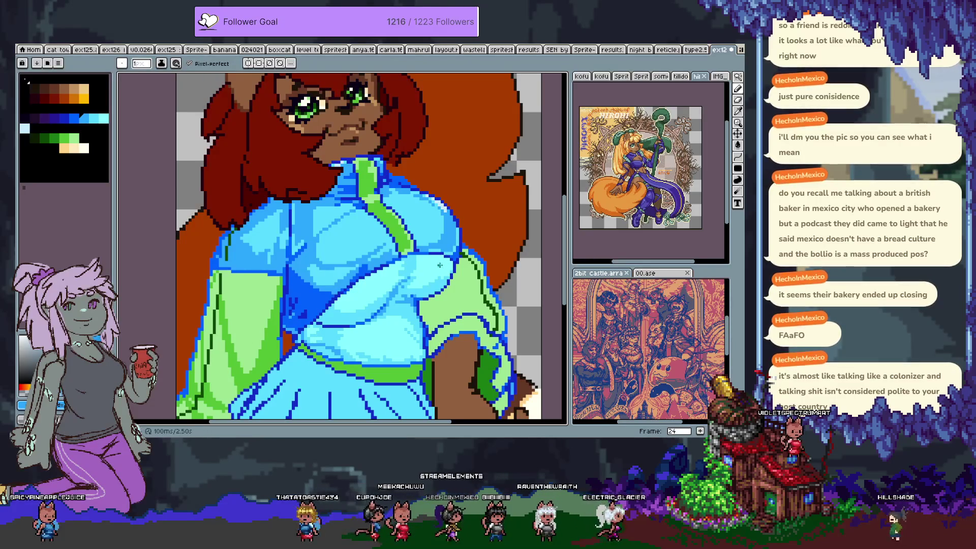
key(alt)
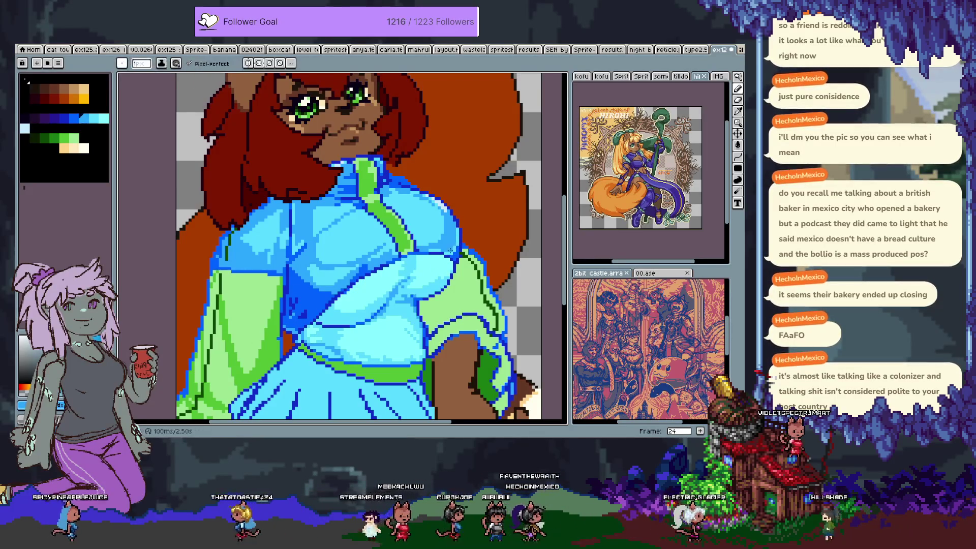
key(alt)
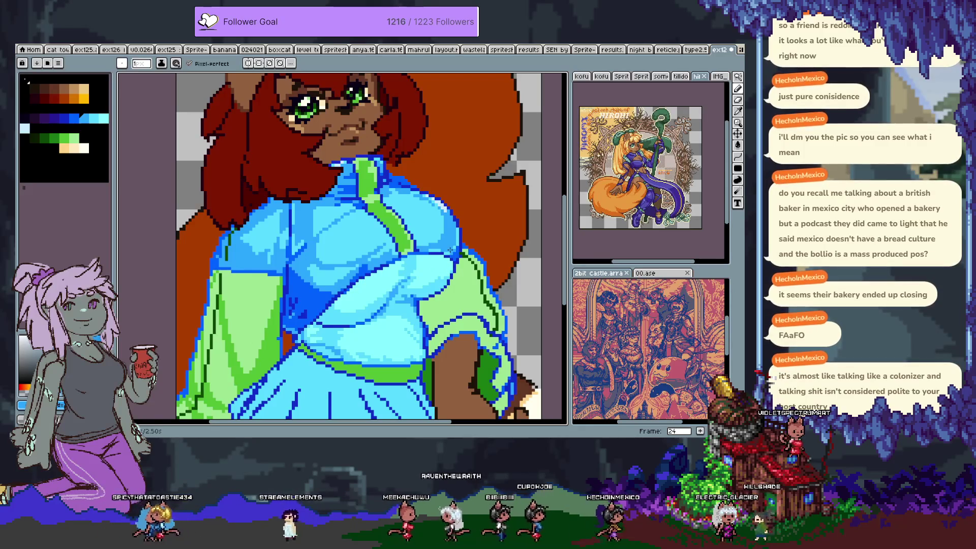
Pencil more dark-blue fold lines on the sleeve, undoing the last bad edit.
drag(449, 249, 469, 259)
key(alt)
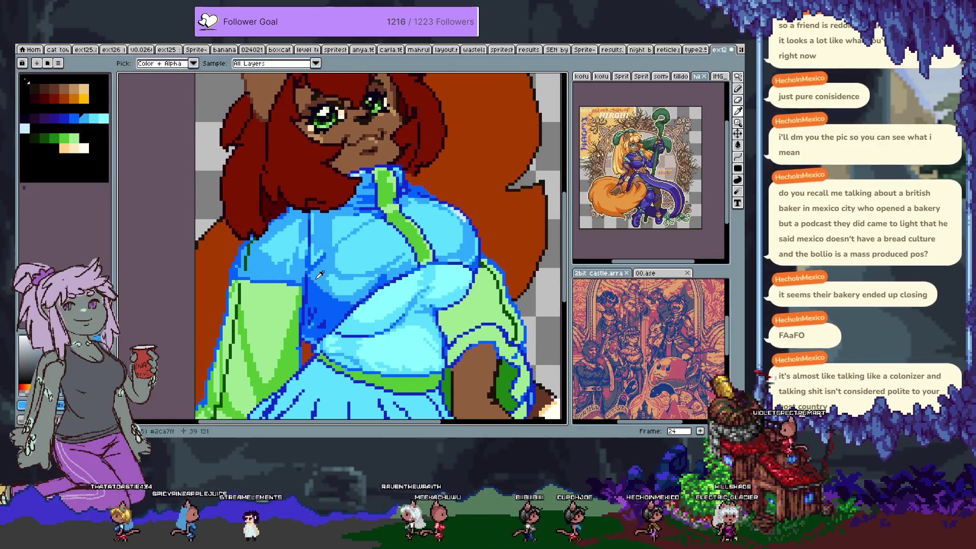
key(alt)
key(g)
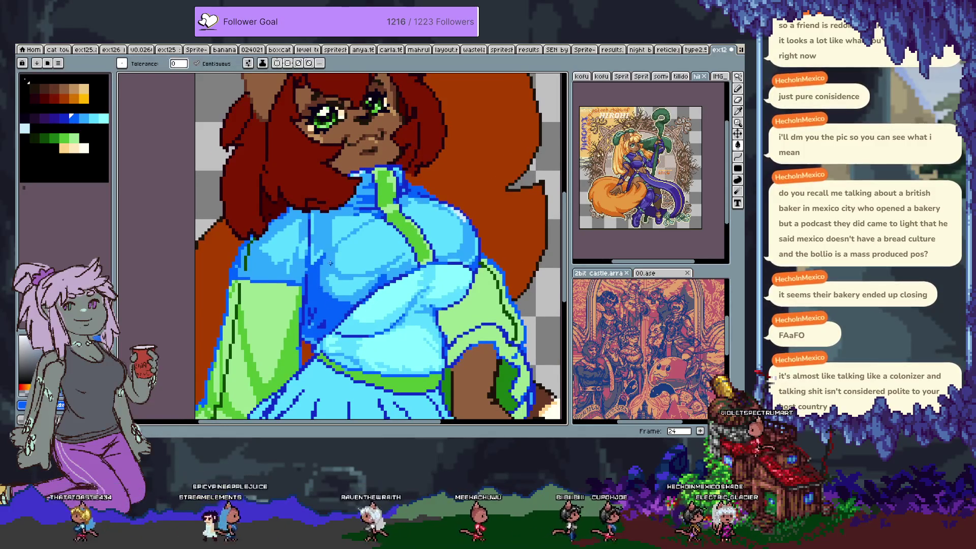
key(b)
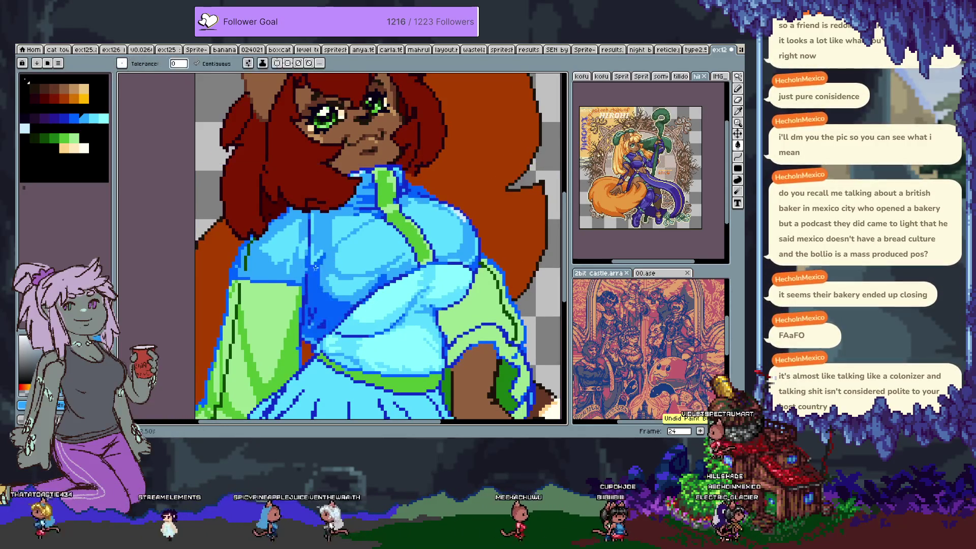
key(ctrl+z)
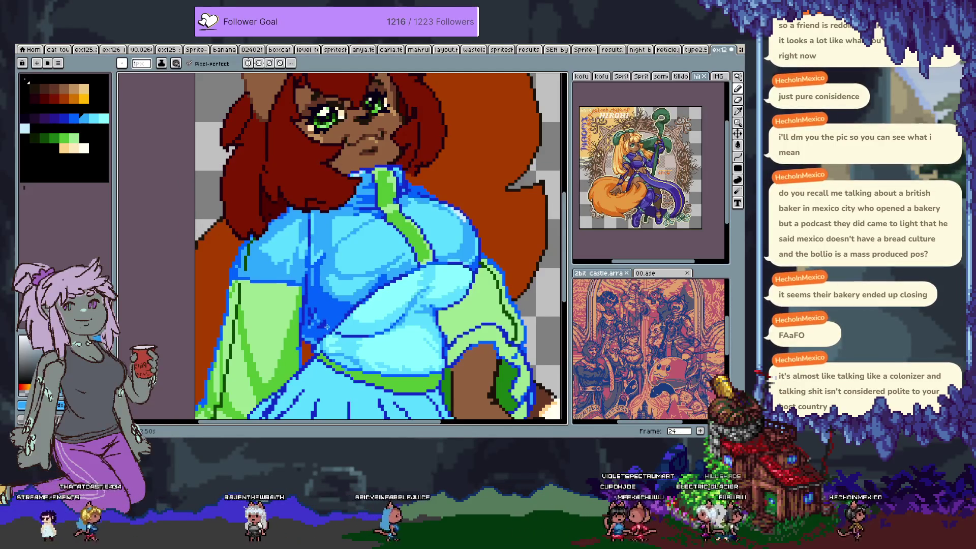
drag(431, 311, 404, 236)
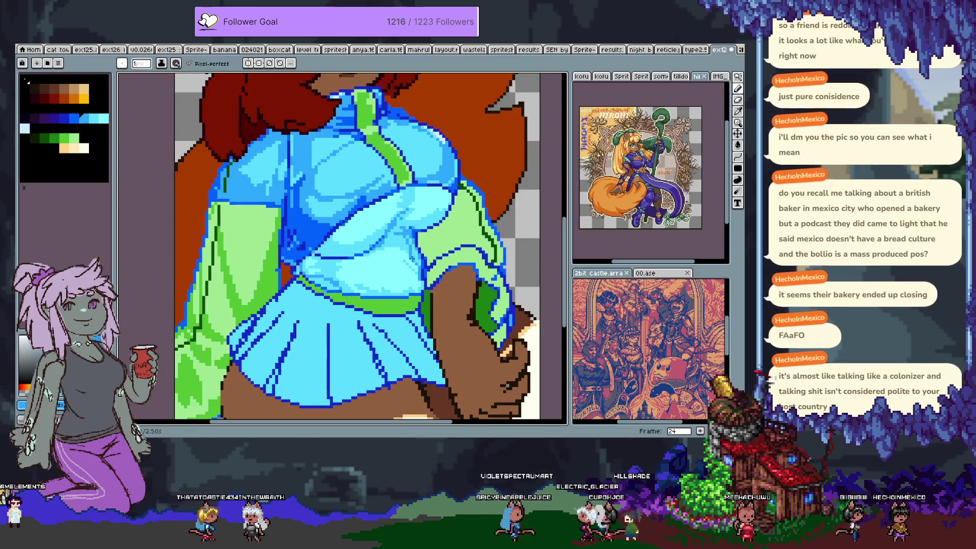
Pencil light and dark jacket-blue fold shading on the lower front, then zoom out.
alt+click(376, 241)
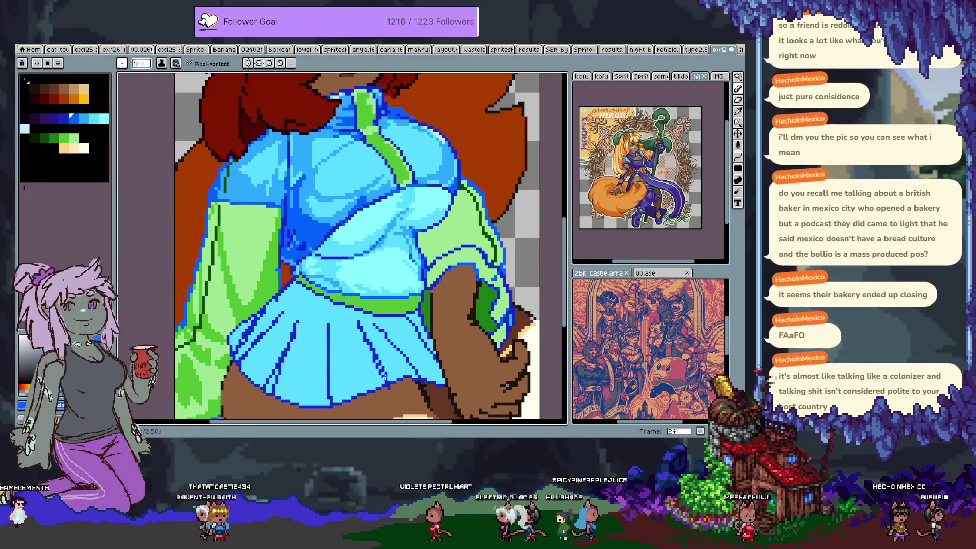
scroll(389, 335, down, 1)
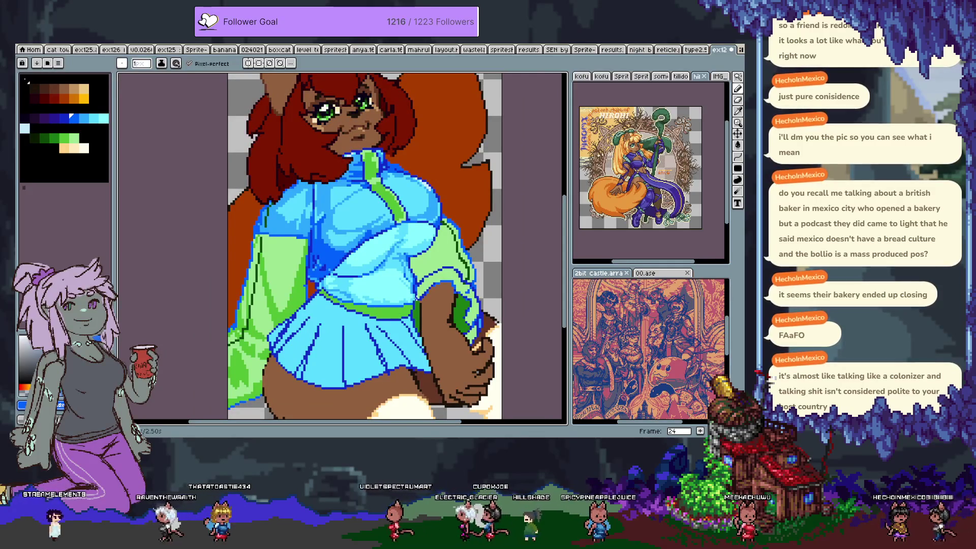
scroll(406, 269, up, 1)
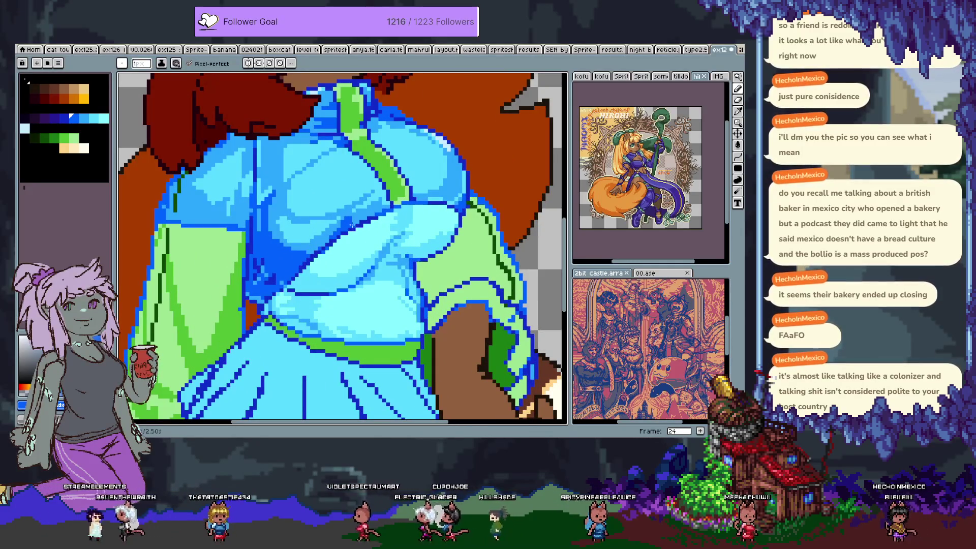
alt+click(407, 219)
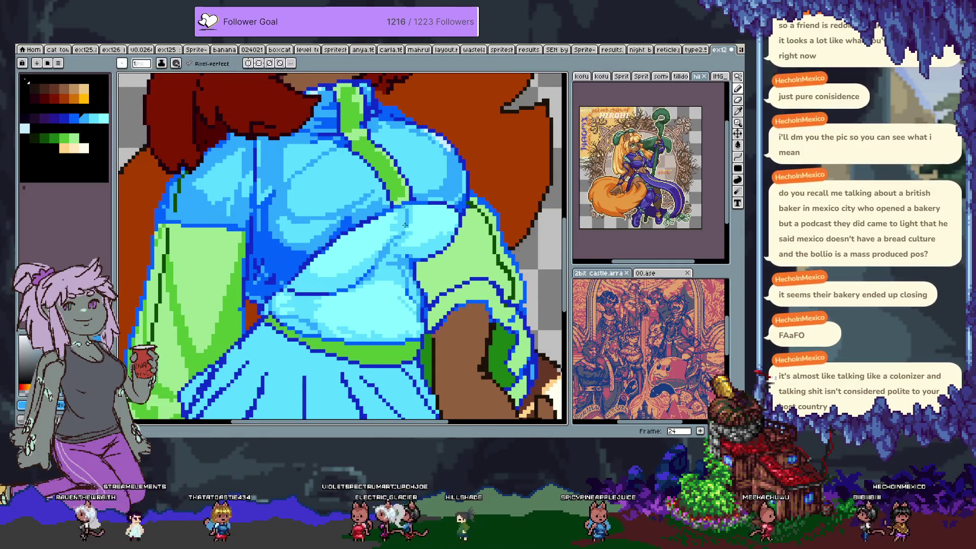
alt+click(399, 257)
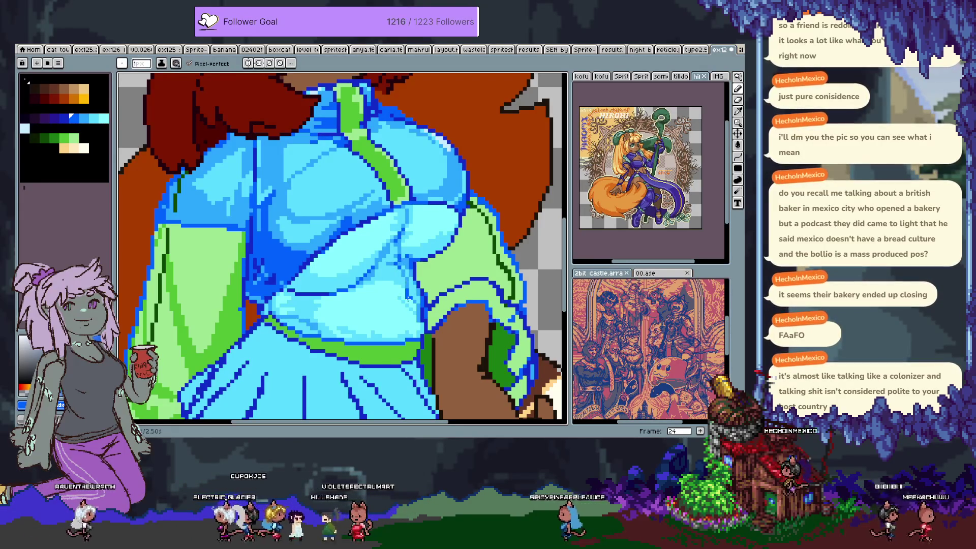
scroll(404, 246, down, 3)
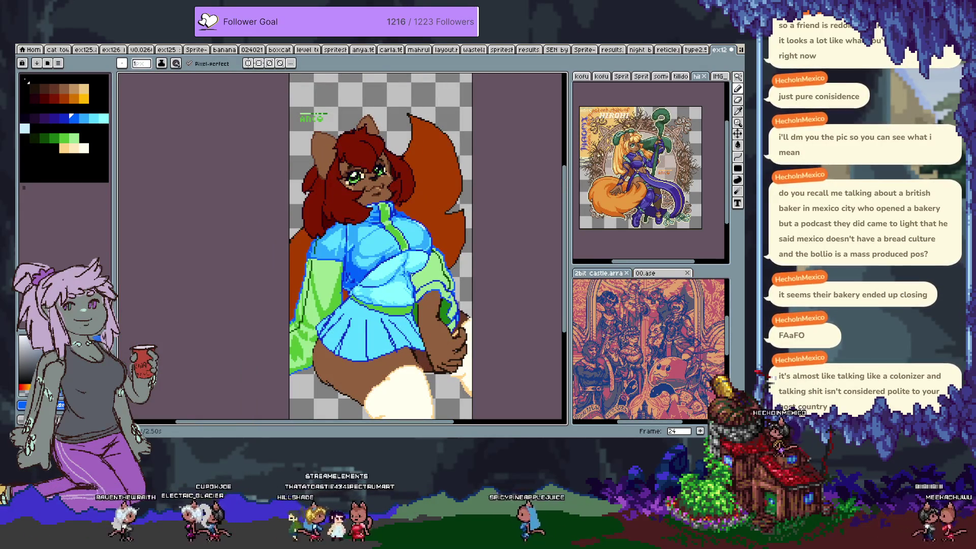
Sample mid-blue #2ca7ff and paint shading pixels into the jacket's chest fold.
scroll(370, 284, up, 3)
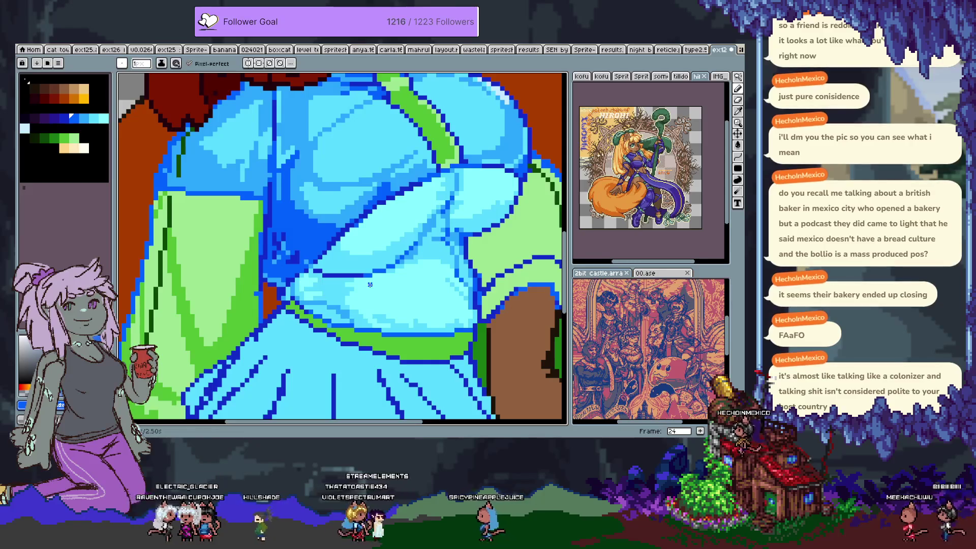
alt+click(324, 300)
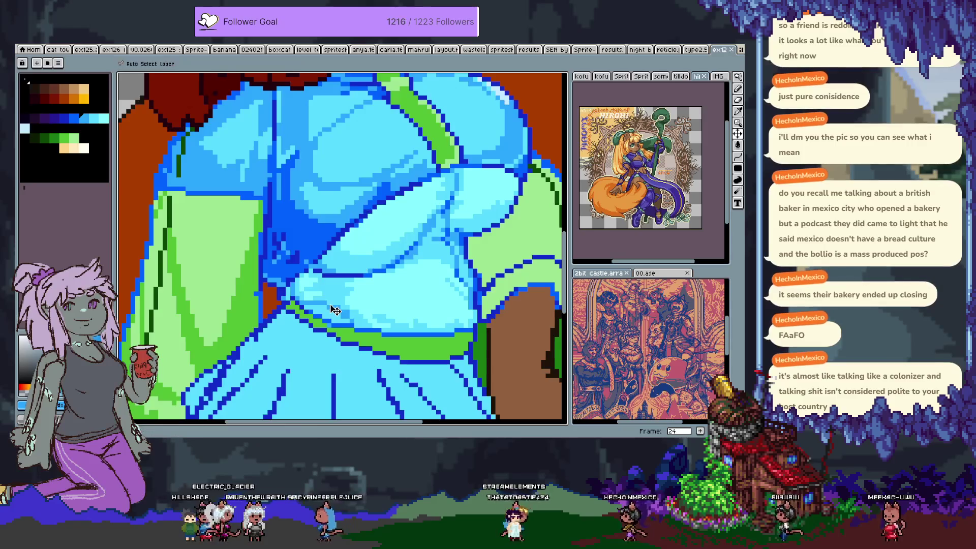
scroll(358, 294, down, 5)
scroll(378, 294, up, 3)
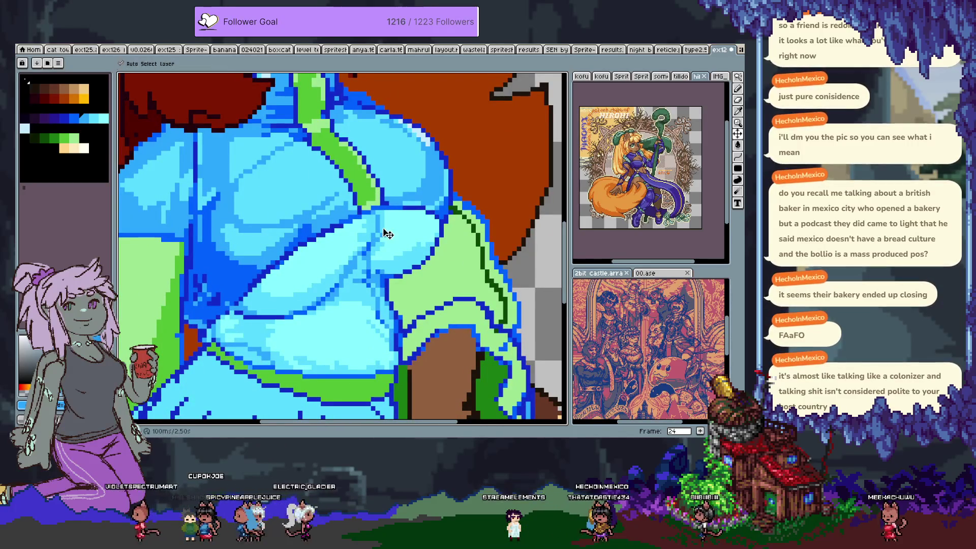
click(398, 226)
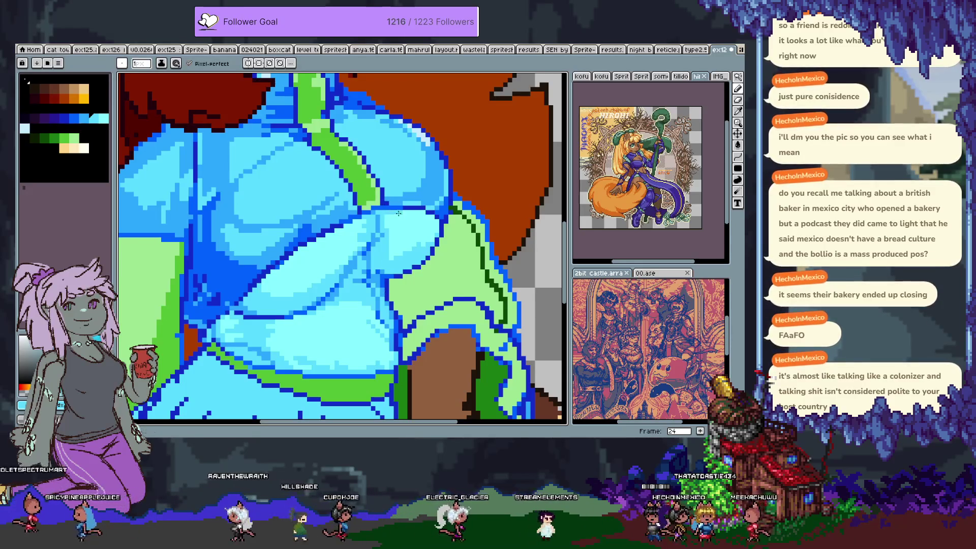
scroll(368, 244, down, 3)
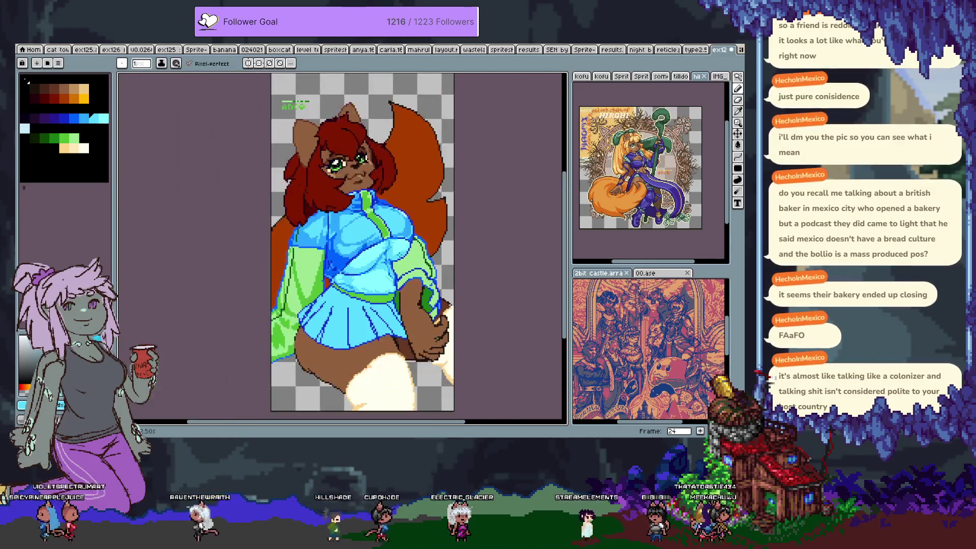
scroll(402, 270, up, 3)
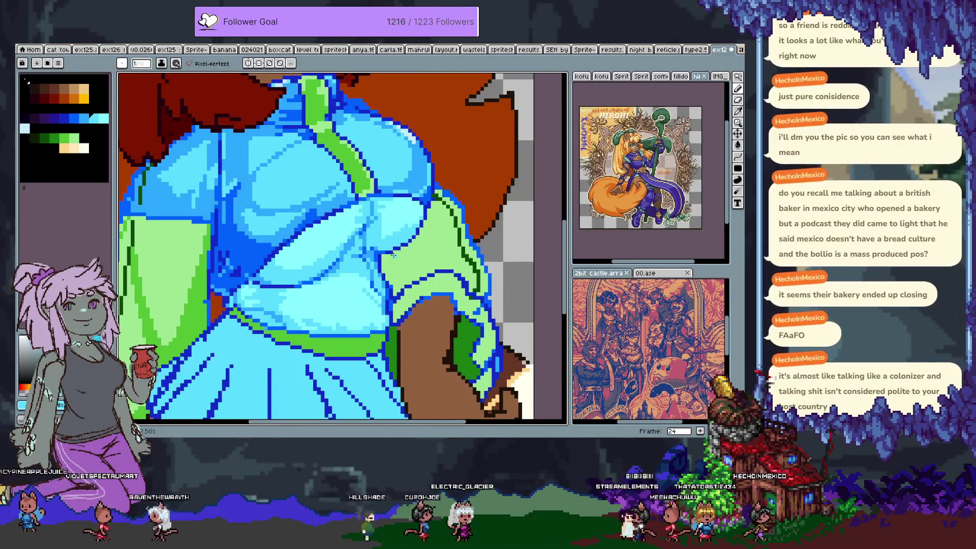
Marquee-select the small patch on the chest fold and rework it into a subtle crease.
key(m)
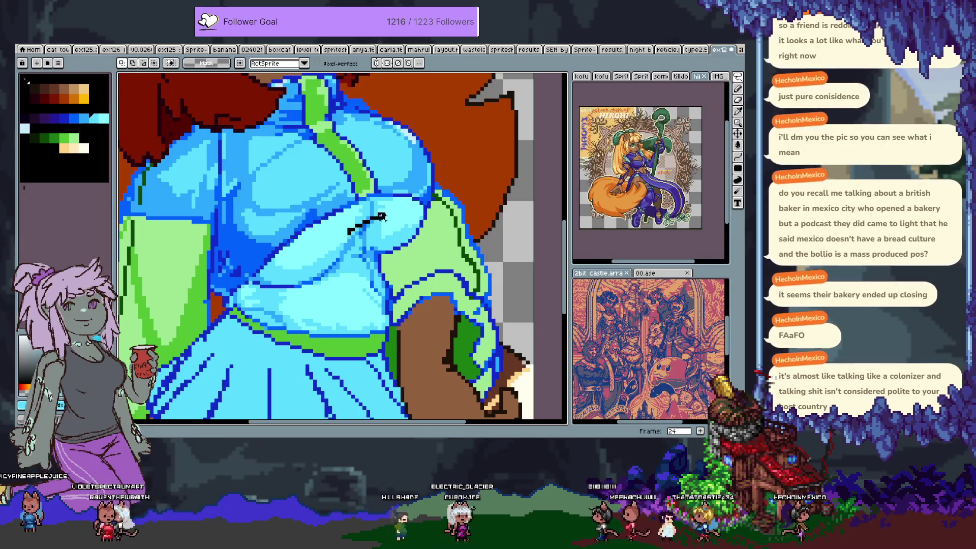
drag(342, 248, 337, 253)
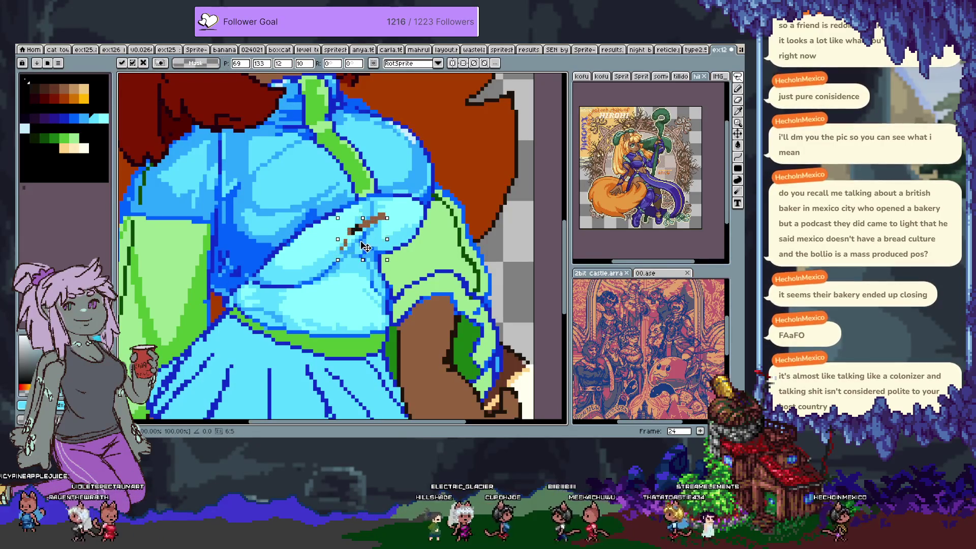
key(ctrl+d)
key(w)
key(b)
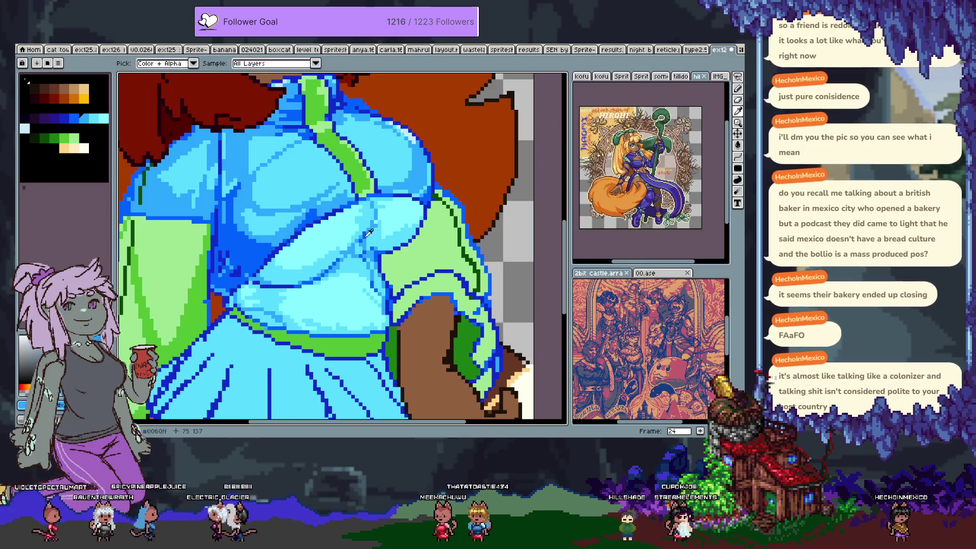
scroll(363, 295, down, 3)
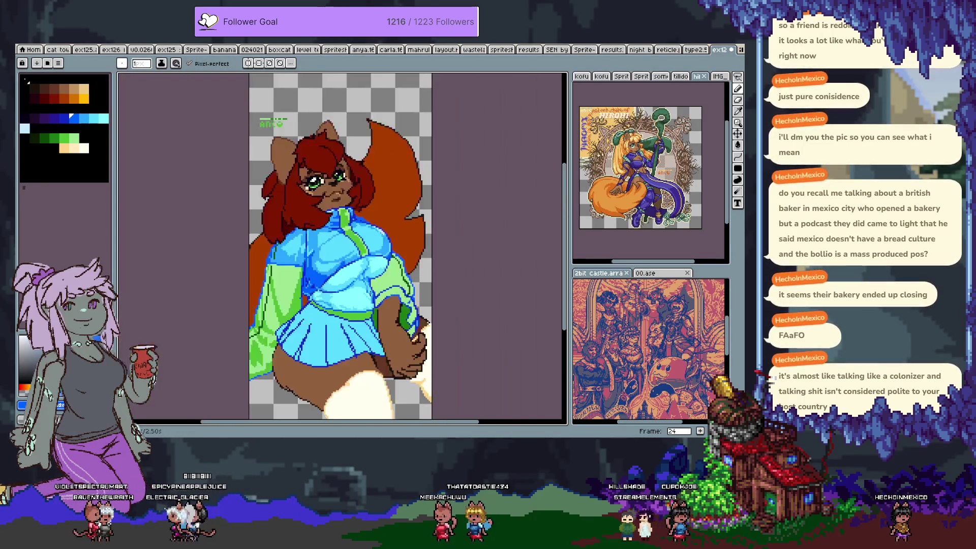
Sample jacket blue and light cyan and pencil pixels near the sleeve junction.
scroll(389, 274, up, 3)
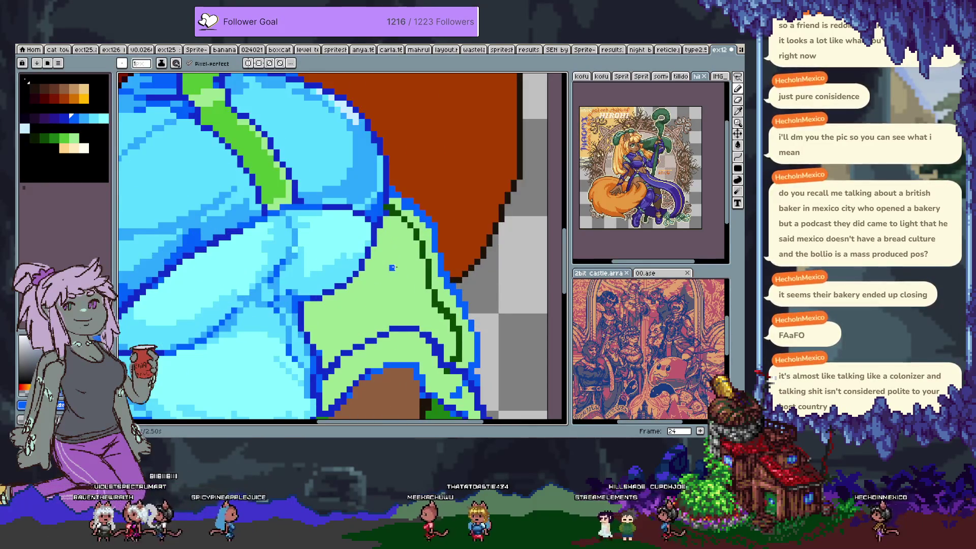
key(alt)
alt+click(376, 237)
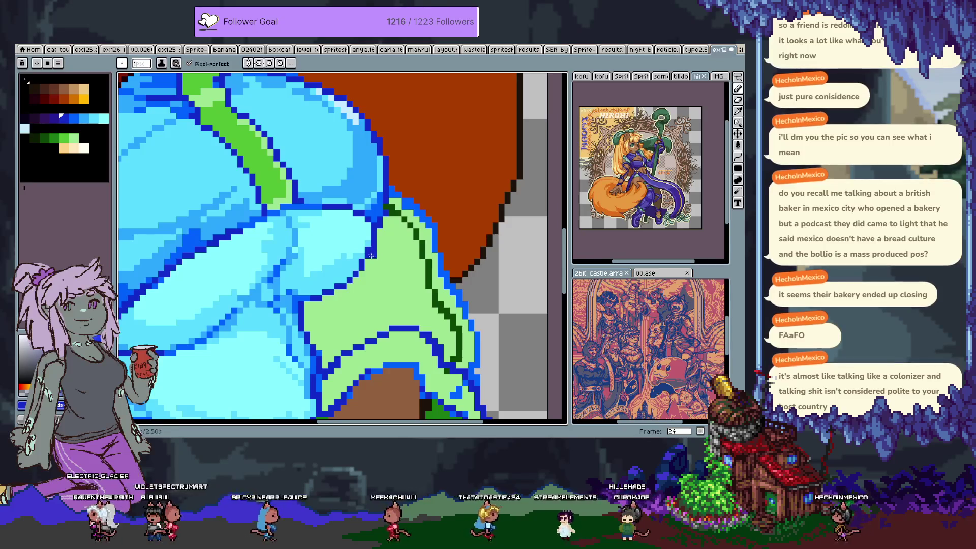
alt+click(365, 251)
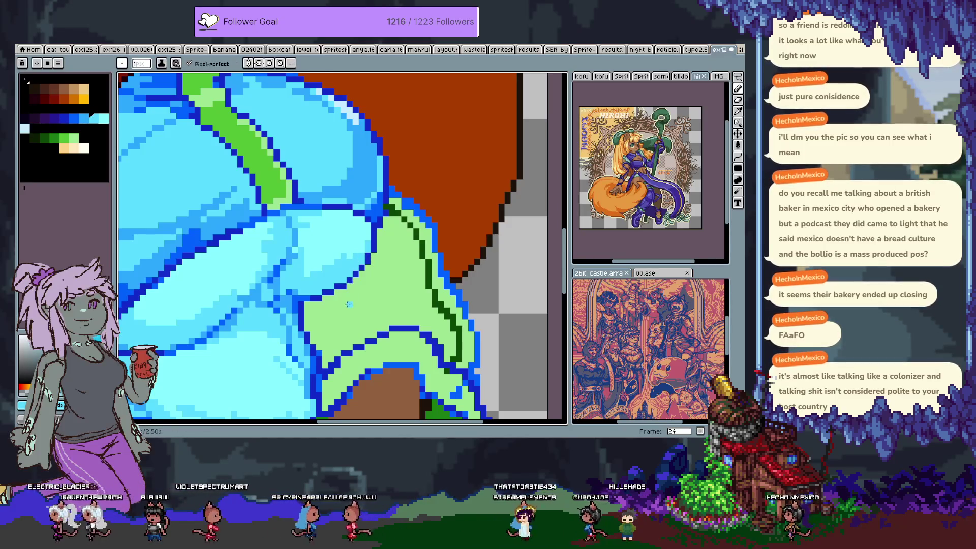
scroll(348, 304, down, 3)
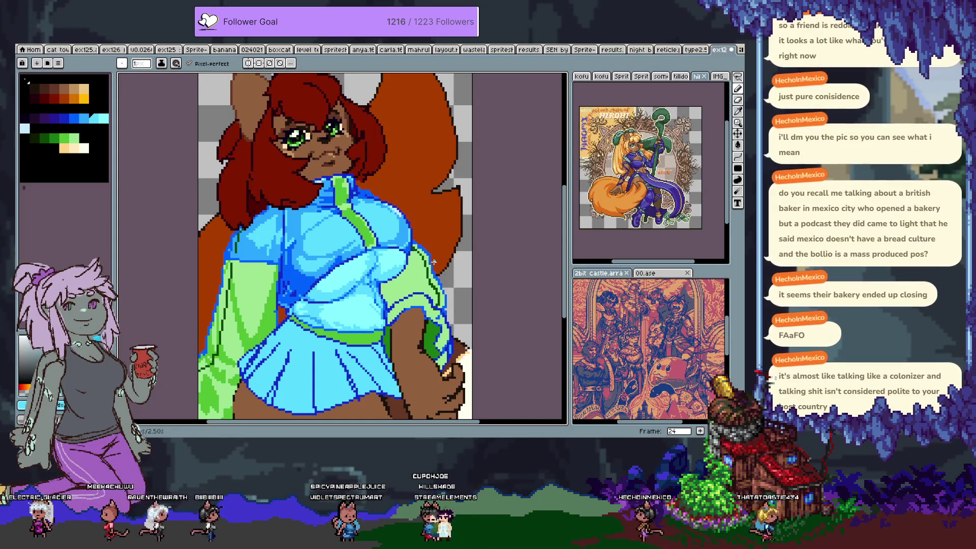
scroll(361, 258, up, 3)
Add sleeve-green and dark-blue outline pixels at the junction, undoing a stray dark pixel.
key(alt)
alt+click(373, 243)
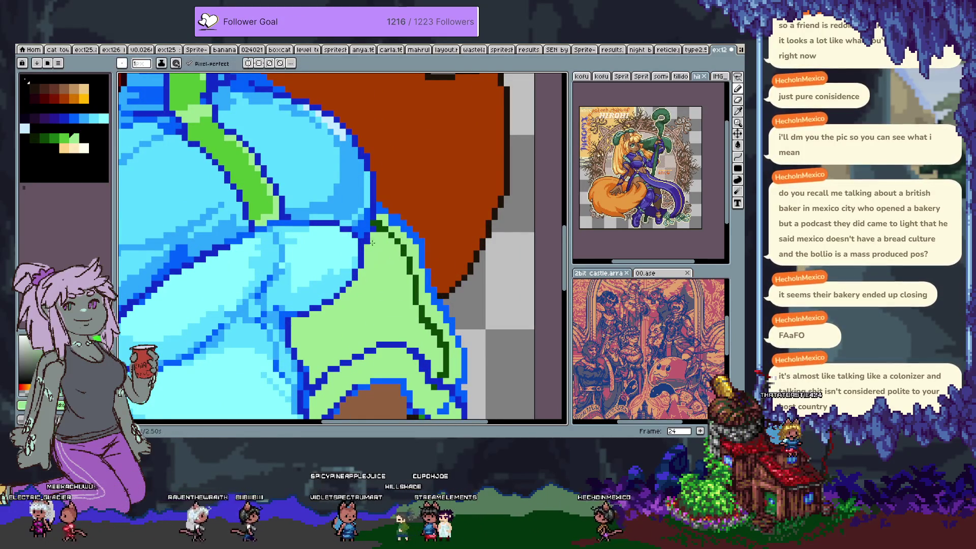
alt+click(381, 211)
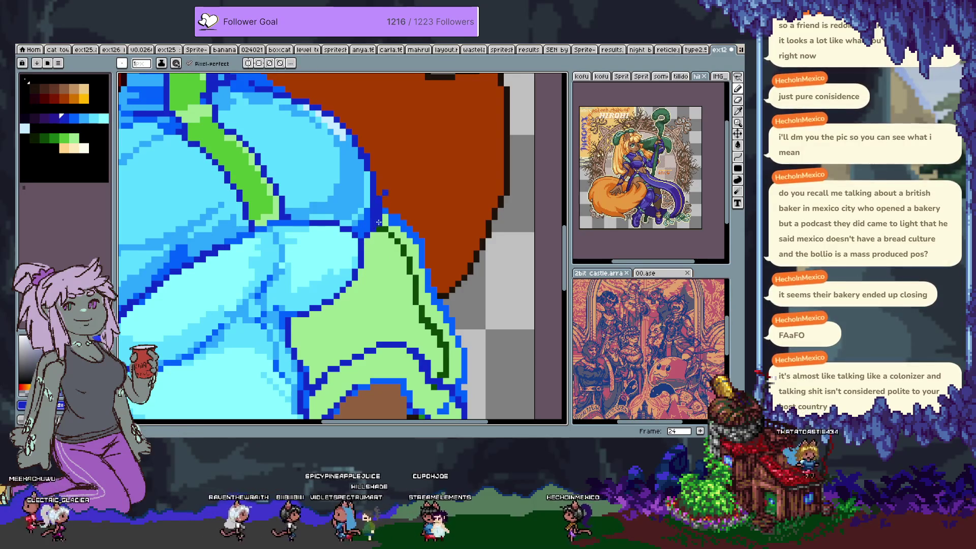
key(ctrl+z)
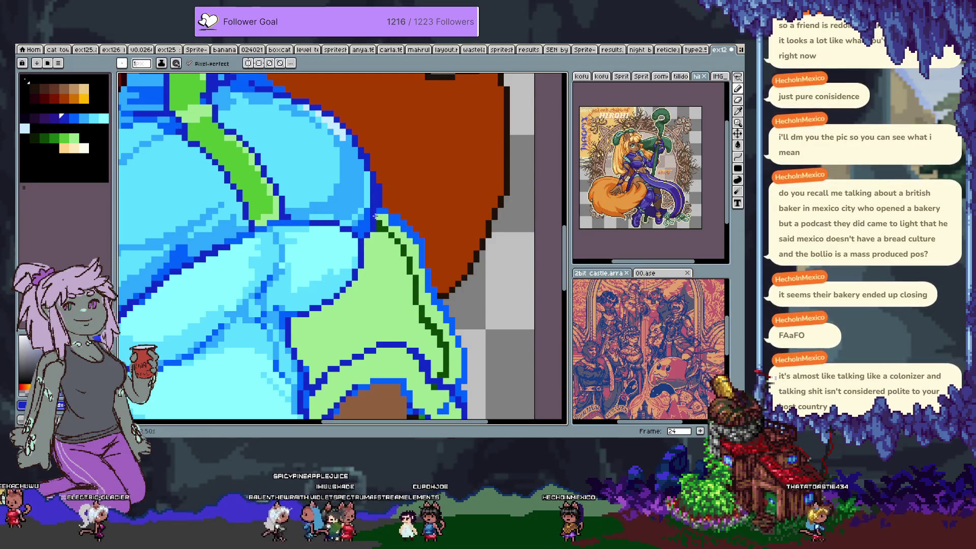
alt+click(371, 216)
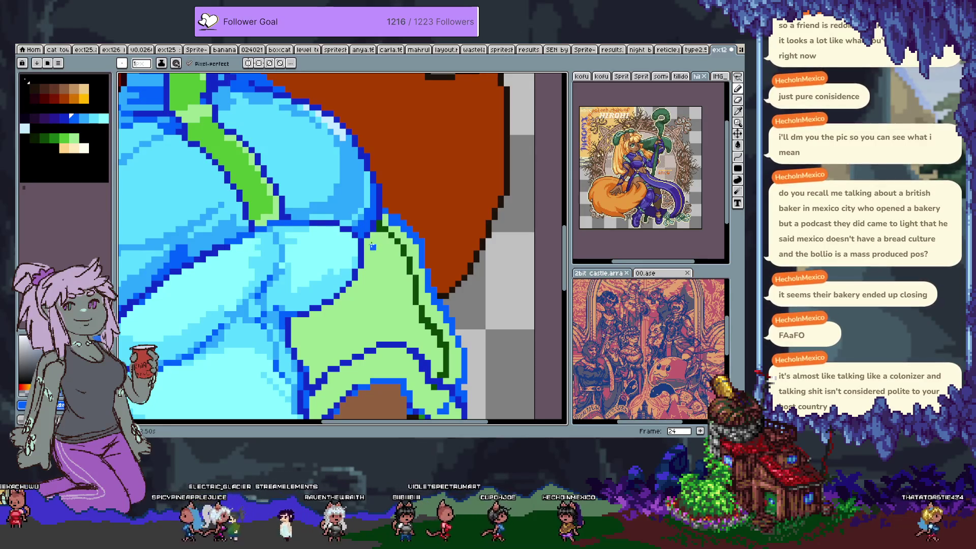
alt+click(373, 234)
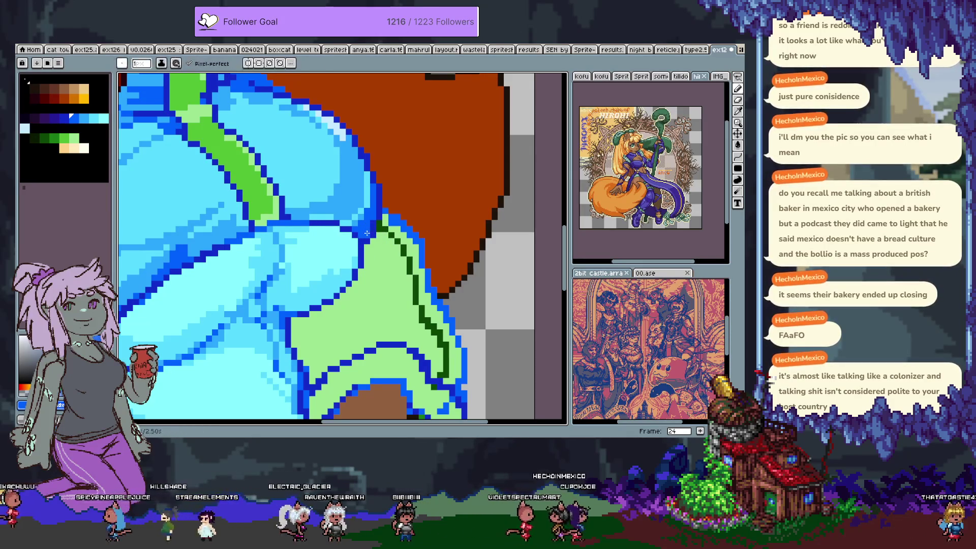
alt+click(365, 213)
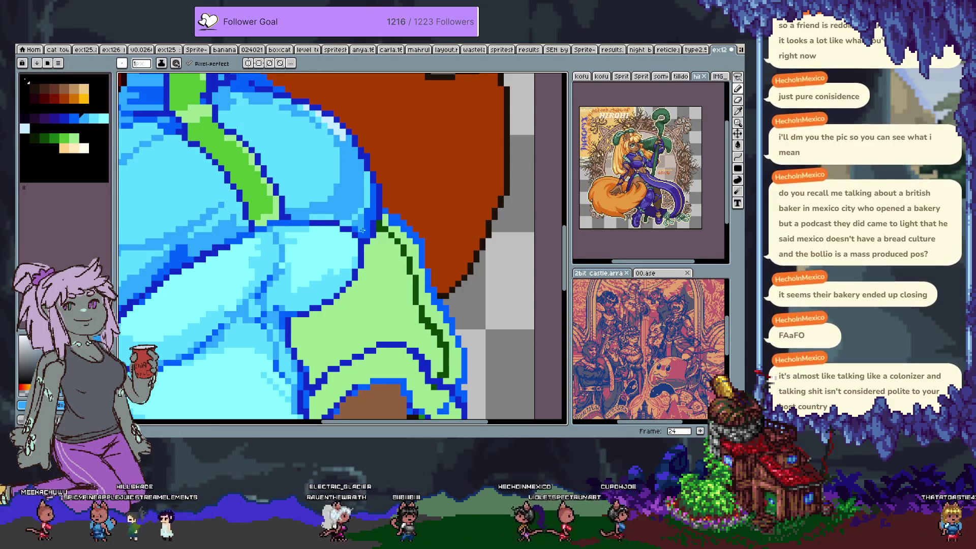
alt+click(367, 216)
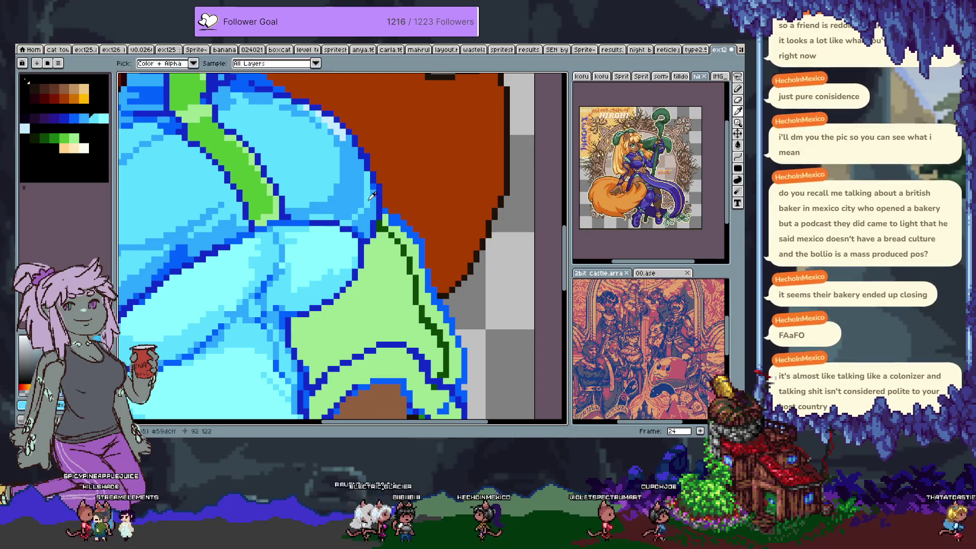
alt+click(359, 214)
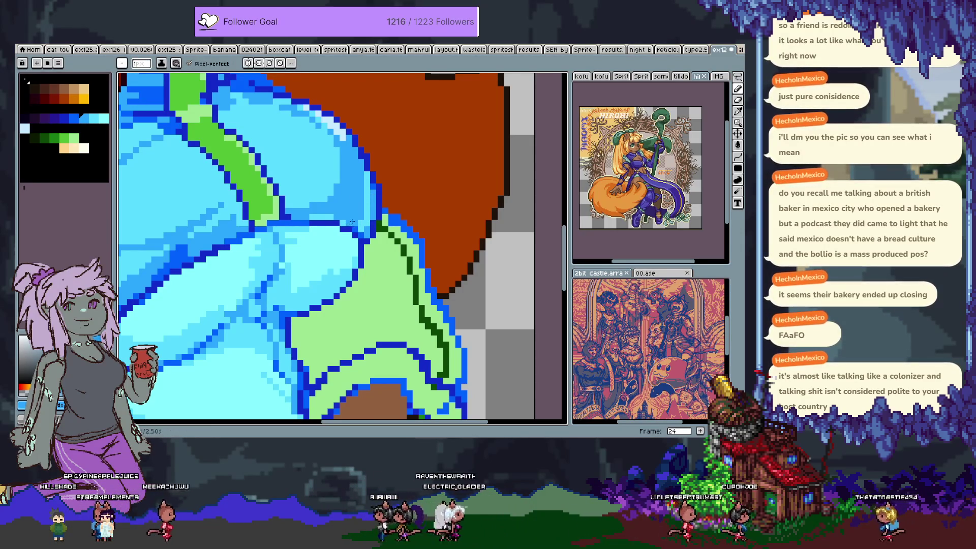
Add more dark-blue outline and lighter blue pixels, then undo three bad strokes.
scroll(362, 223, down, 2)
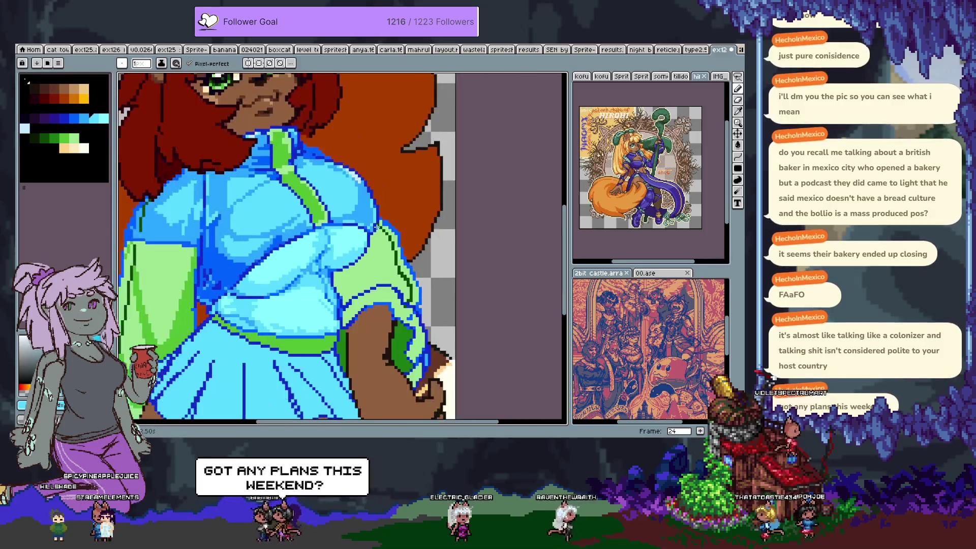
scroll(376, 219, up, 1)
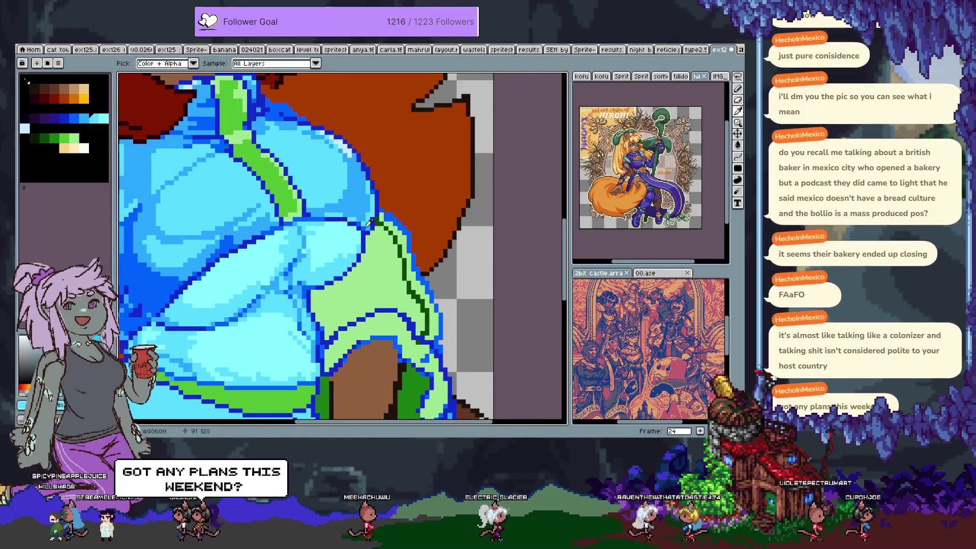
alt+click(387, 211)
alt+click(369, 212)
key(ctrl+z)
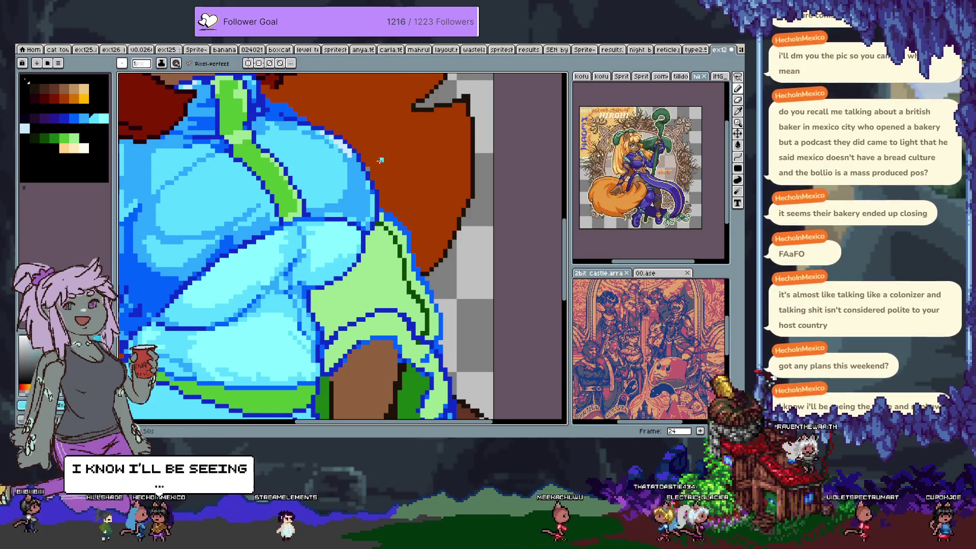
key(ctrl+z)
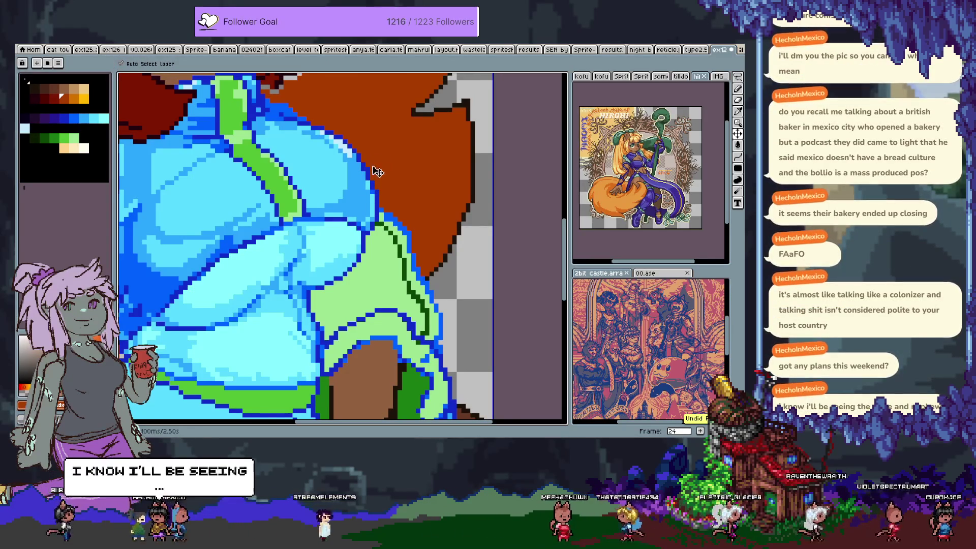
key(ctrl+z)
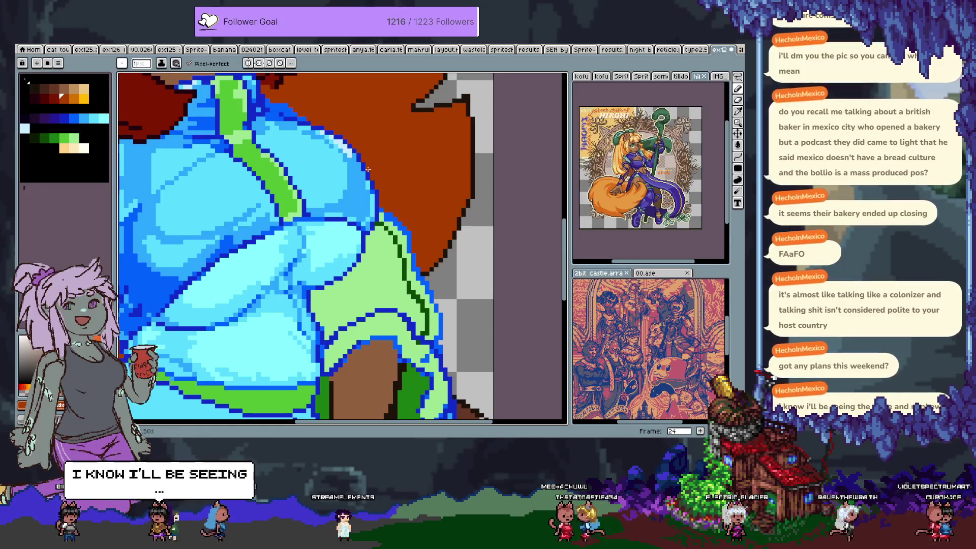
scroll(368, 169, down, 2)
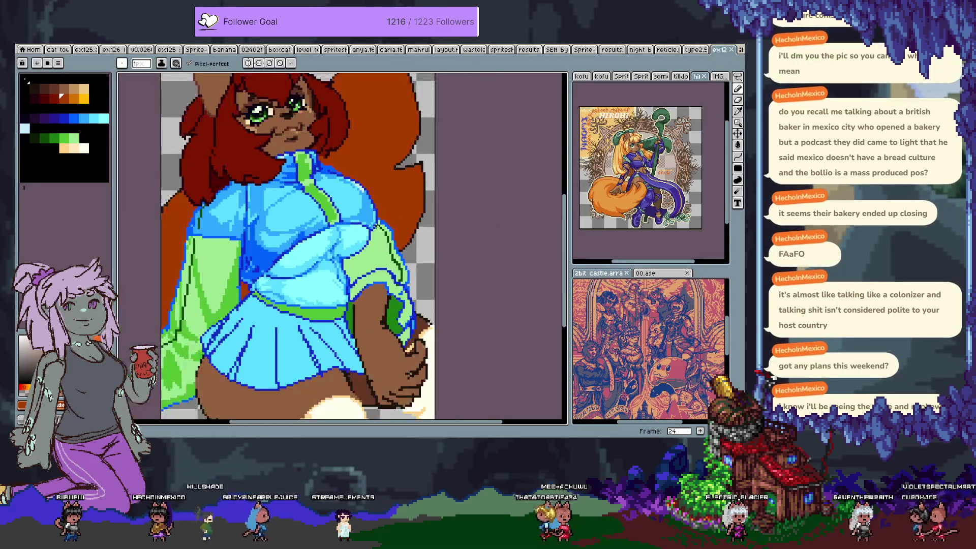
Select a 7x10 patch at the jacket-sleeve corner and test nudging it, undoing the moves.
drag(375, 184, 382, 177)
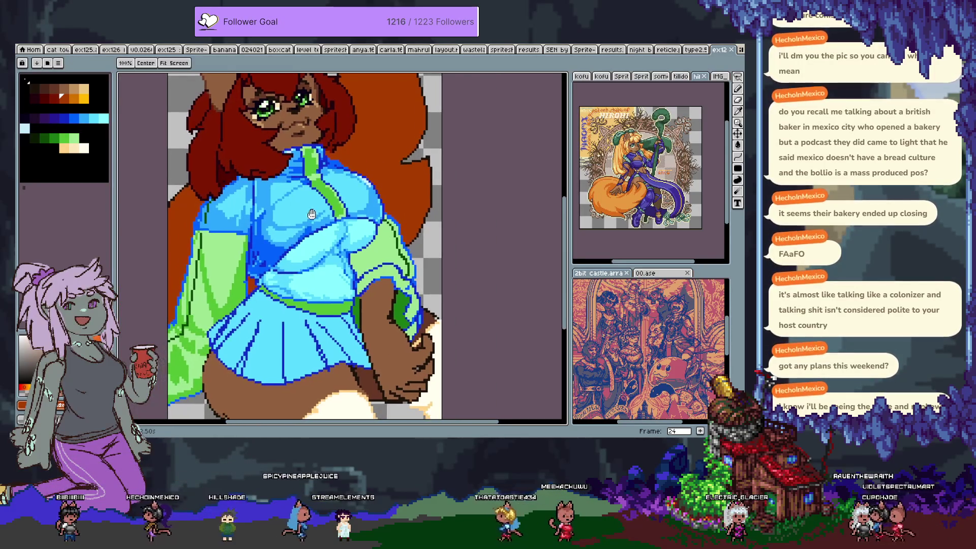
scroll(375, 219, up, 2)
key(m)
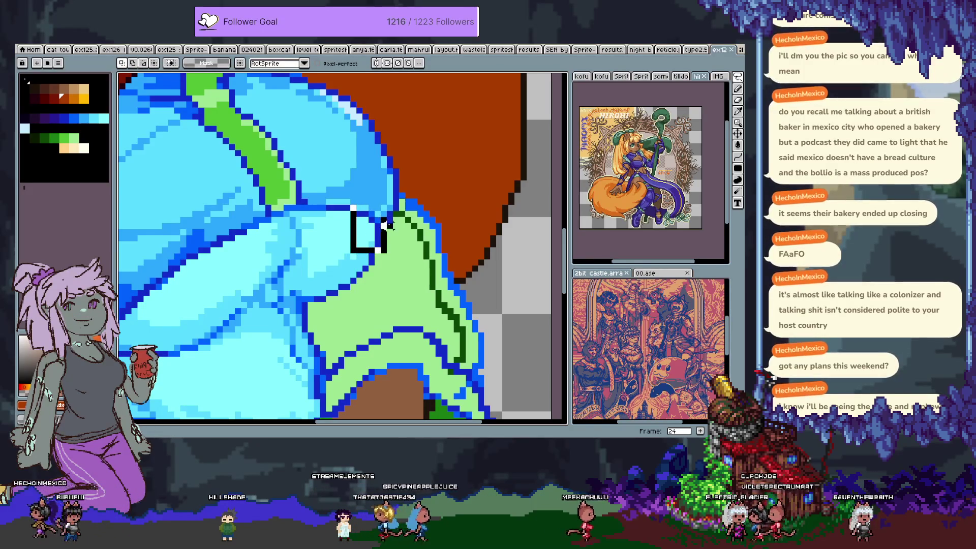
drag(386, 222, 401, 193)
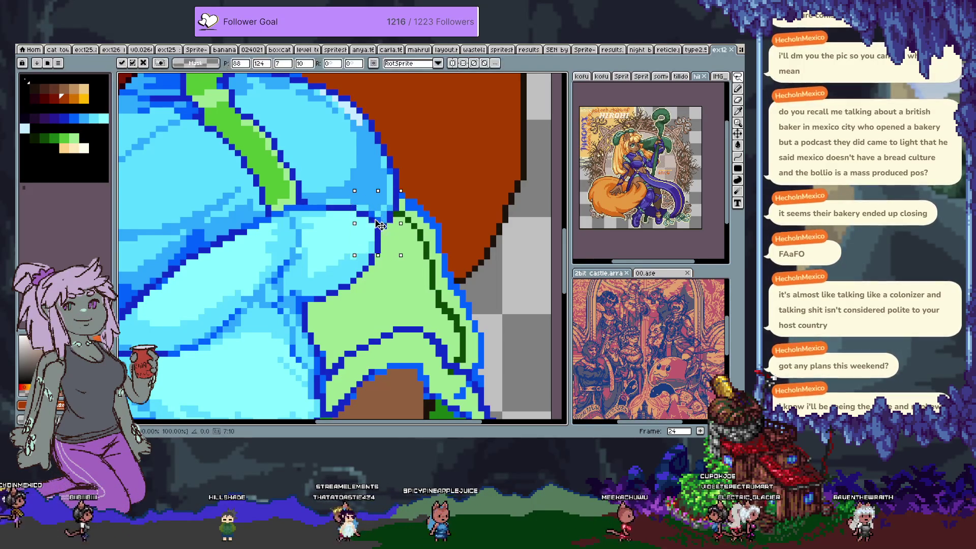
key(Return)
key(b)
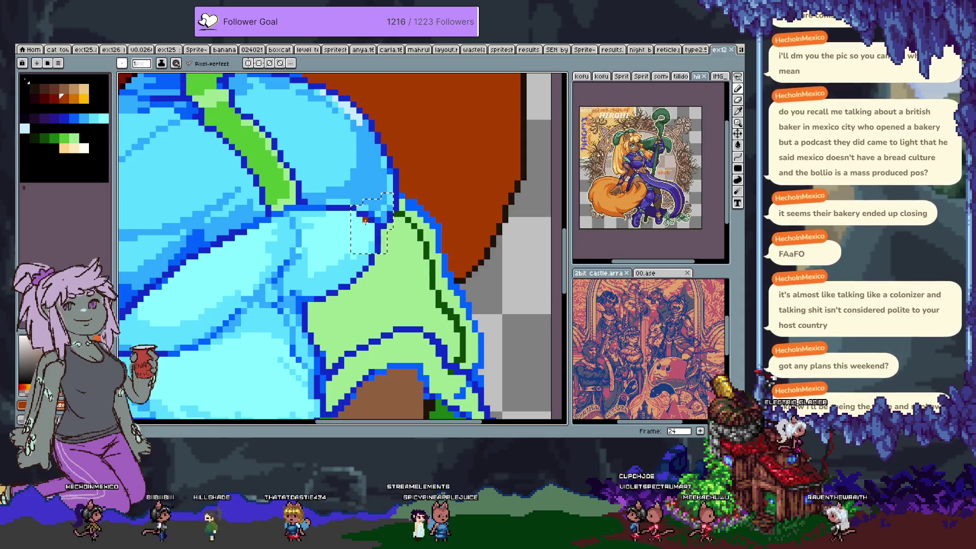
key(v)
key(ctrl+z)
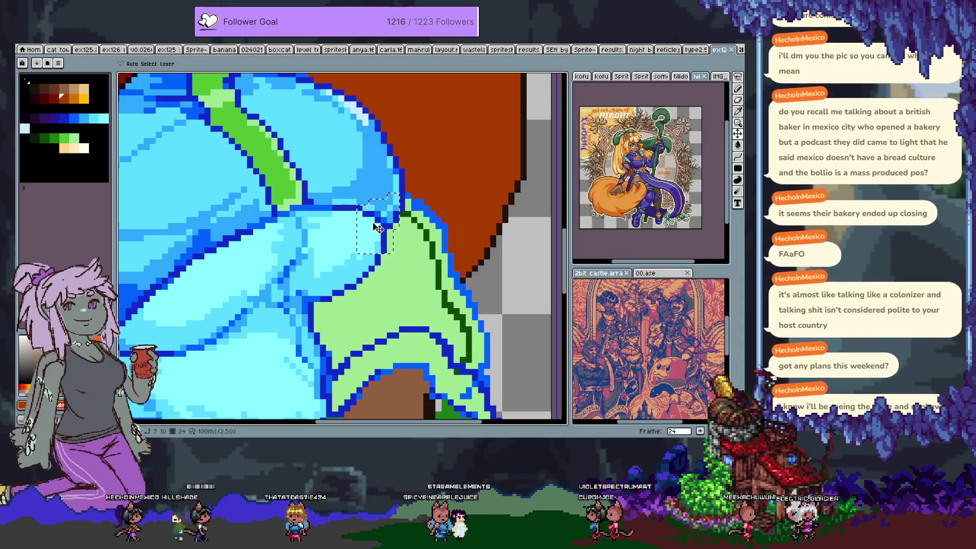
key(ctrl+z)
key(ctrl+shift+z)
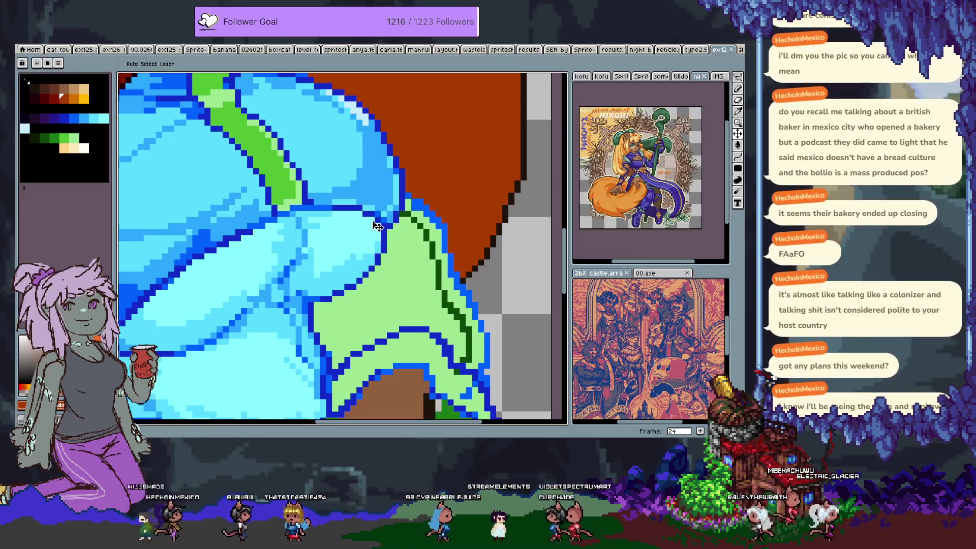
key(ctrl+z)
Stretch a selection down over the lower fold and nudge the block one pixel right.
key(ctrl+z)
key(m)
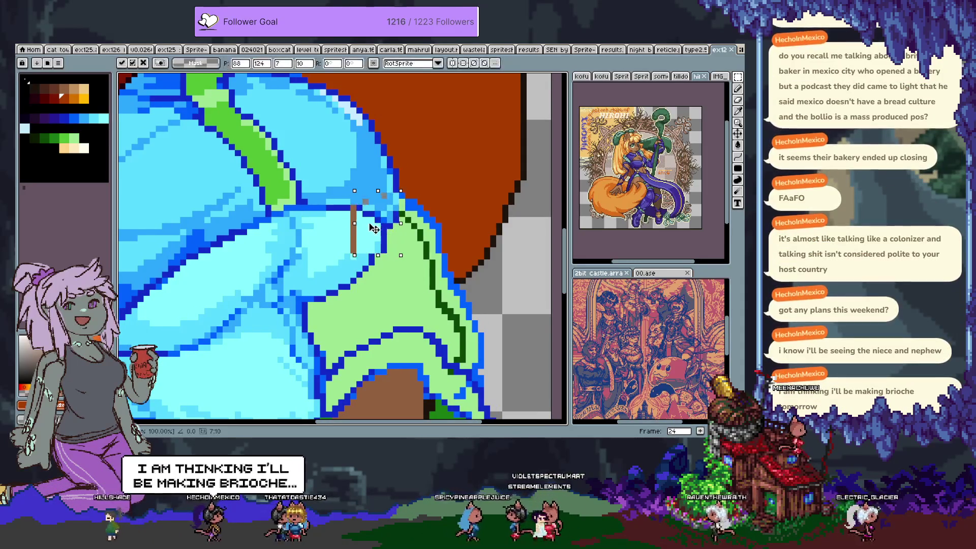
key(ctrl+z)
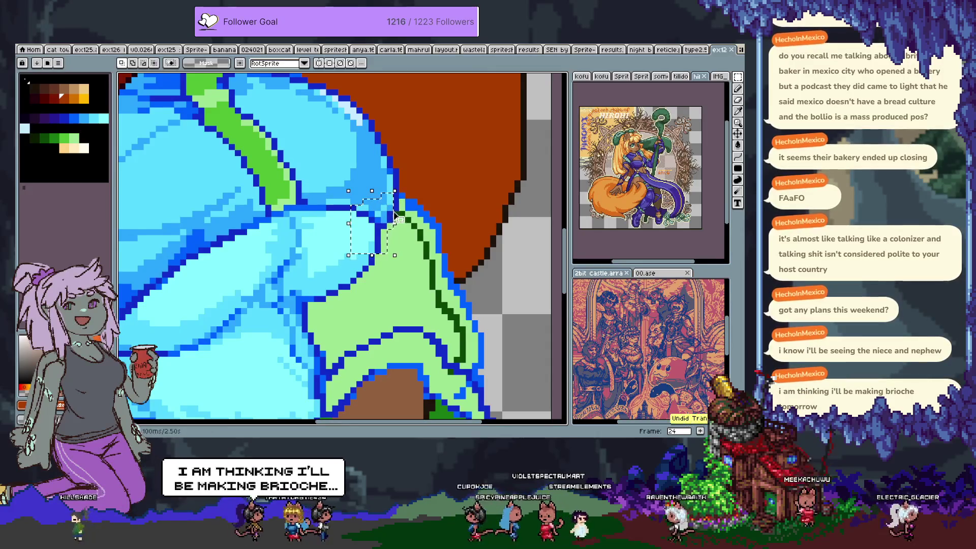
scroll(395, 200, up, 2)
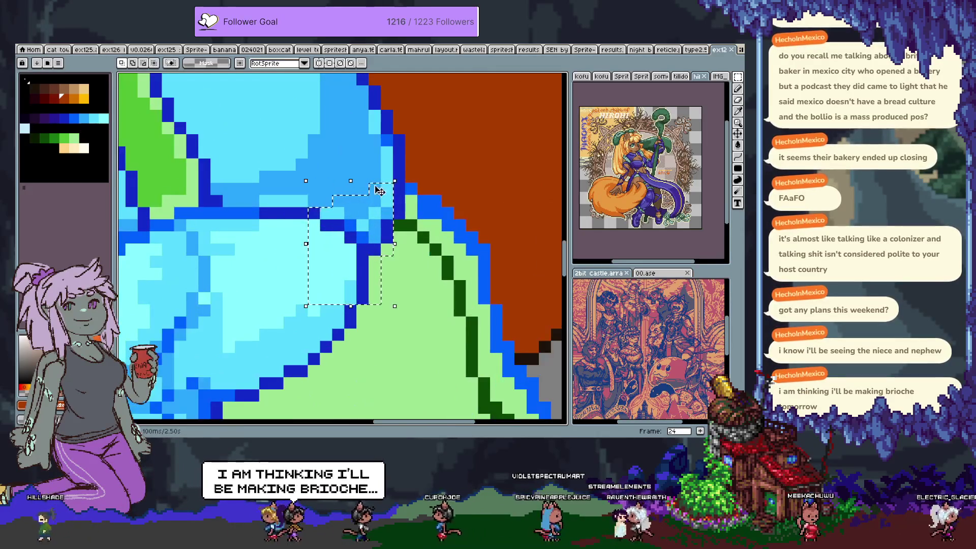
drag(351, 180, 348, 270)
key(Return)
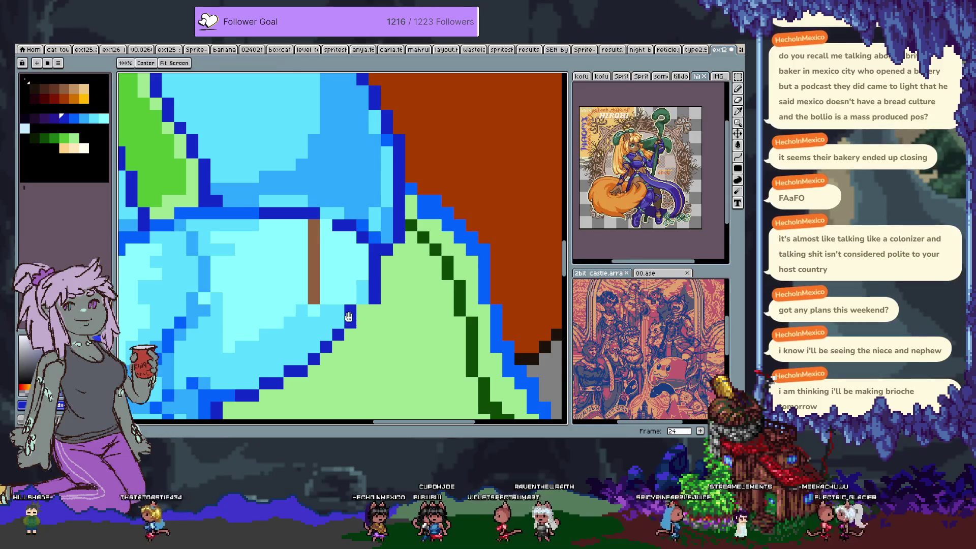
Repaint the fold's staircase edge, undoing the stray brown pixel and brown stroke.
drag(320, 239, 295, 187)
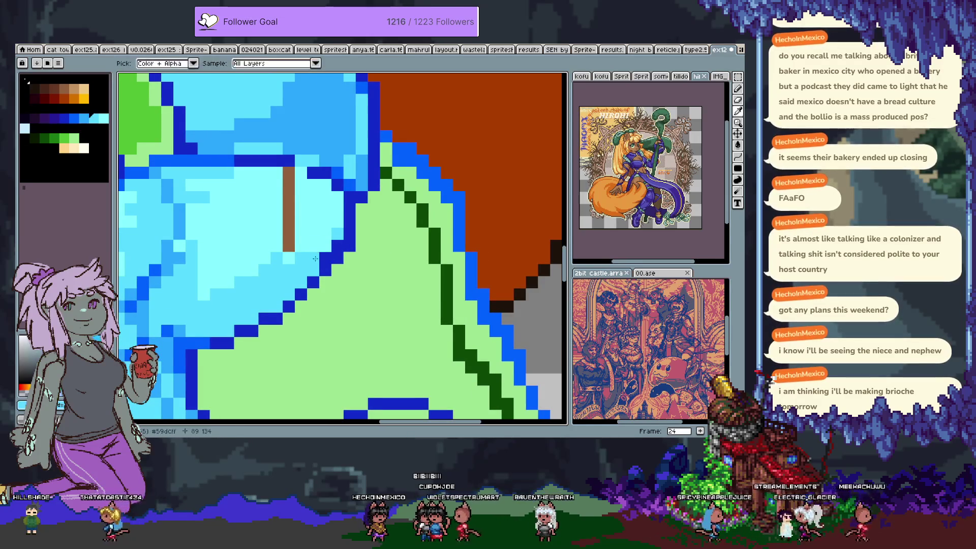
click(350, 246)
key(ctrl+z)
alt+click(352, 246)
key(ctrl+z)
key(ctrl+z)
alt+click(301, 161)
Add a dark blue pixel to the jacket outline by the hair and sample the light cyan.
scroll(394, 234, down, 3)
scroll(393, 234, up, 2)
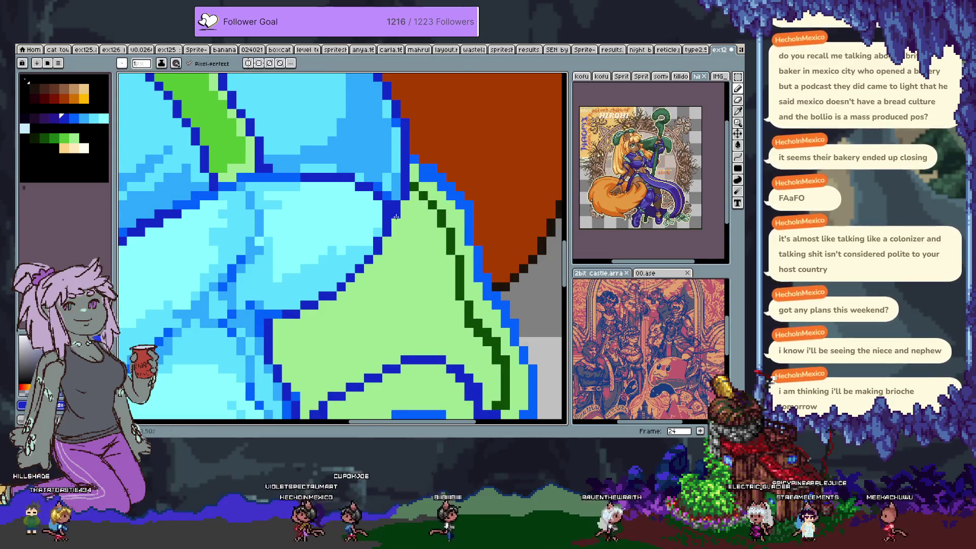
click(394, 230)
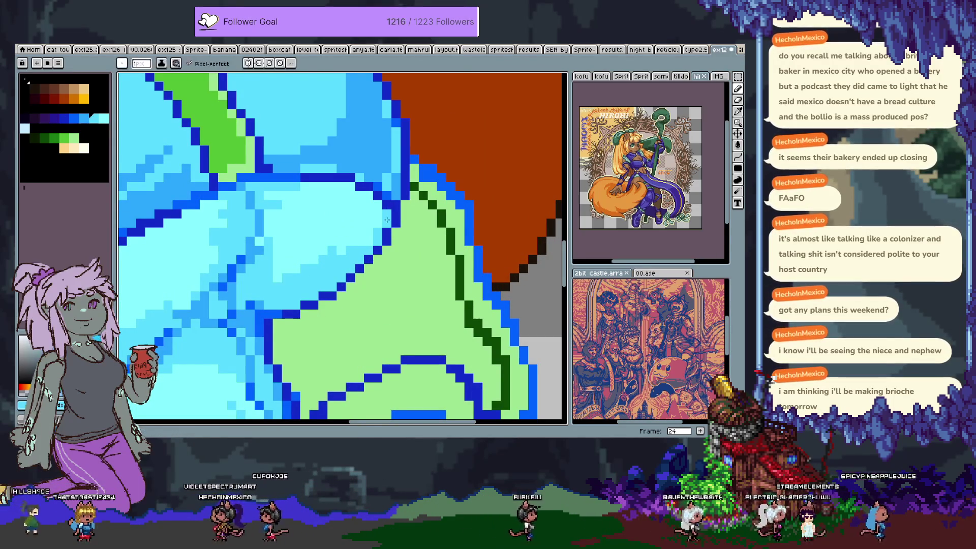
alt+click(380, 232)
scroll(380, 231, down, 2)
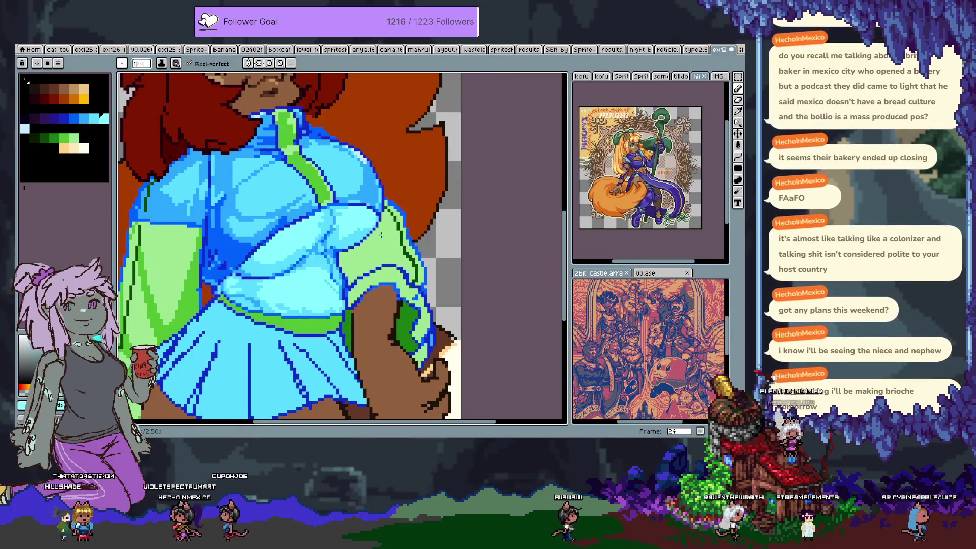
scroll(398, 268, down, 2)
scroll(398, 268, up, 4)
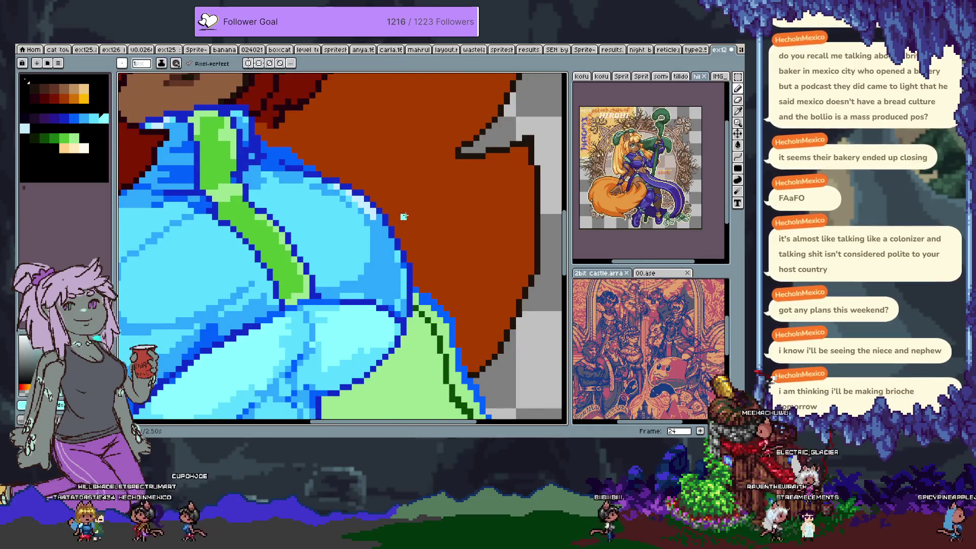
scroll(401, 215, up, 1)
Pick darker, lighter and mid jacket blues, then zoom out to review the full portrait.
alt+click(340, 181)
alt+click(342, 194)
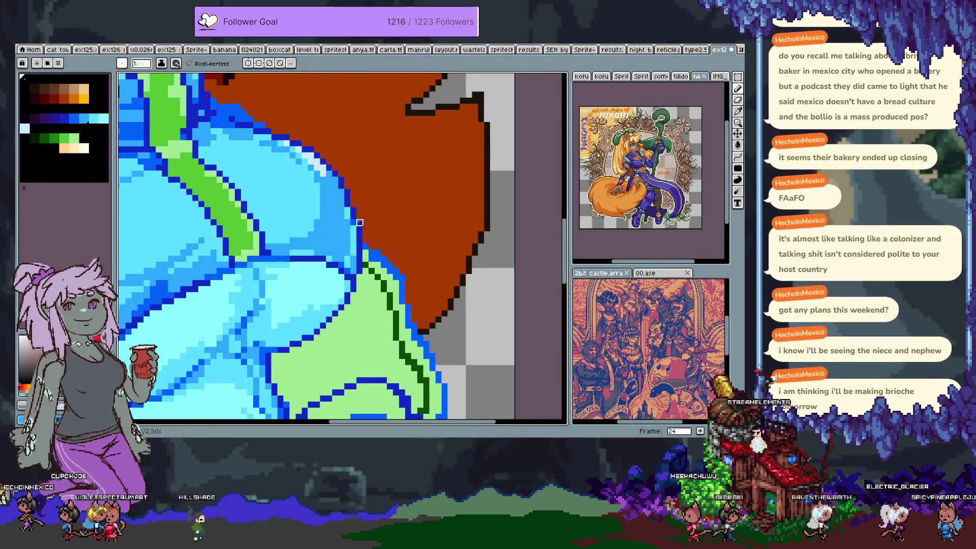
alt+click(345, 223)
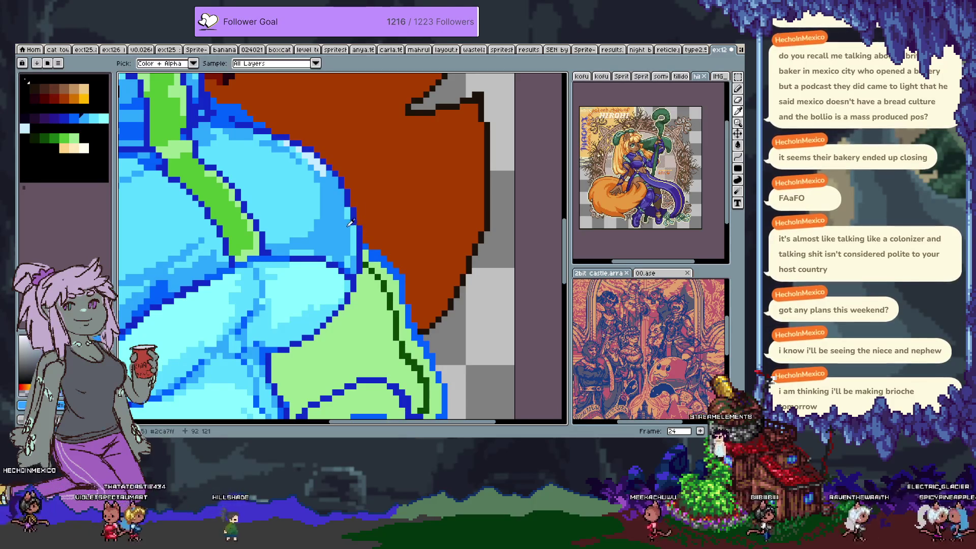
alt+click(346, 221)
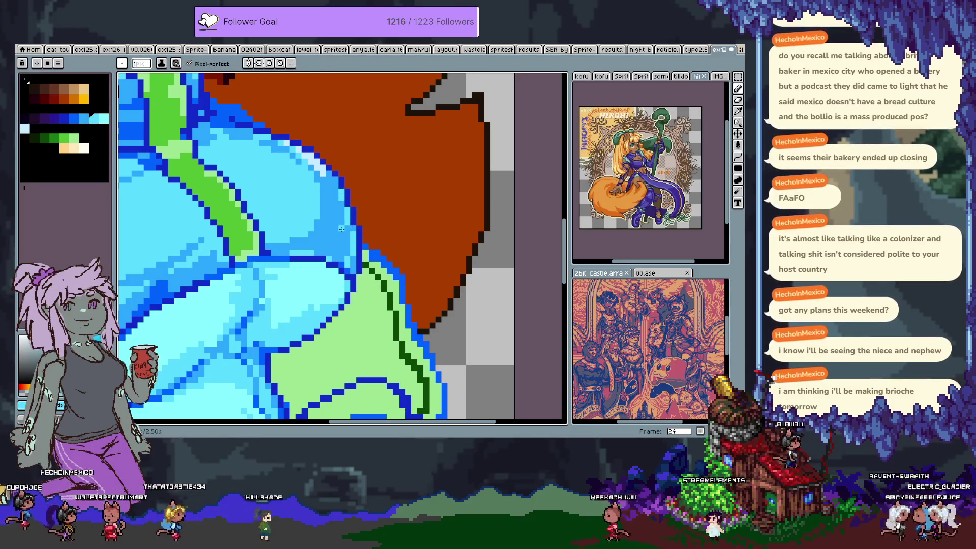
scroll(378, 229, down, 4)
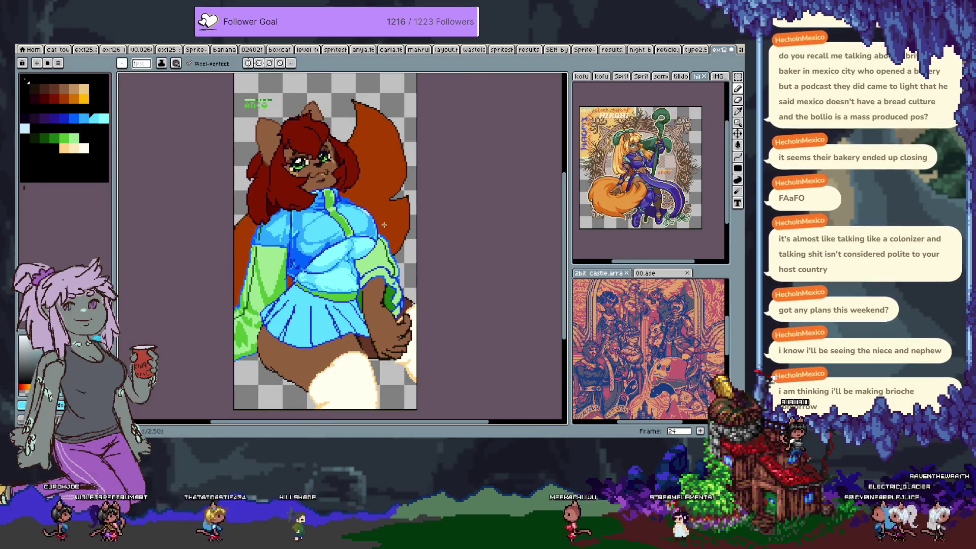
right_click(386, 226)
key(Escape)
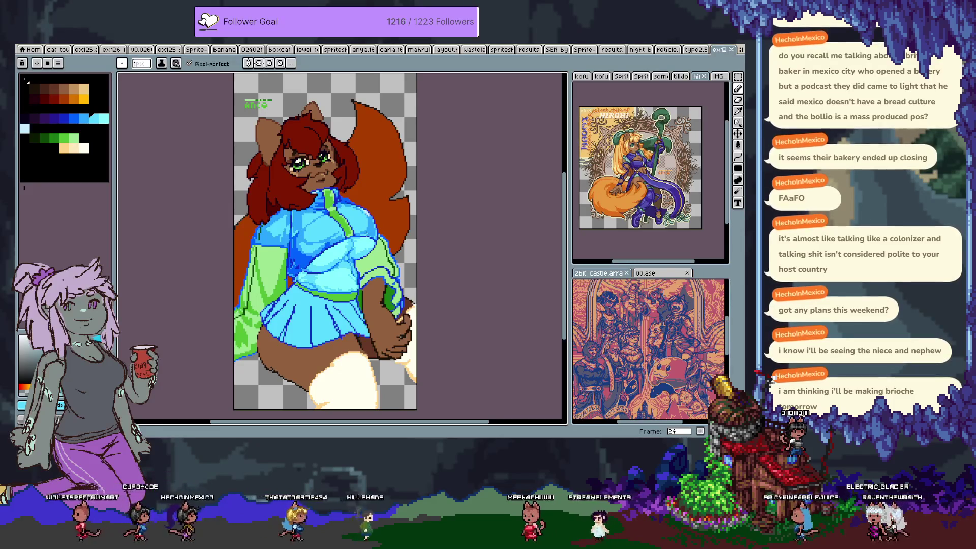
scroll(377, 188, up, 4)
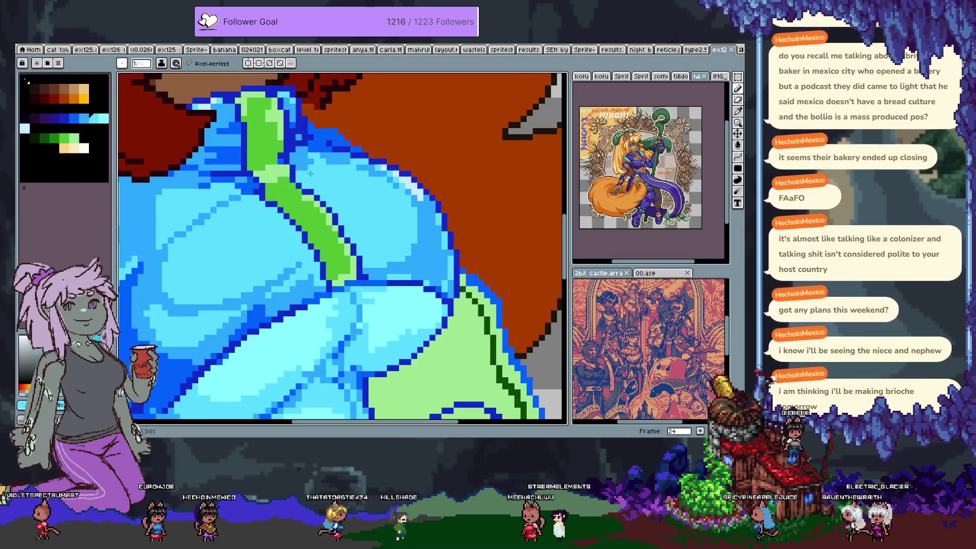
Repaint jacket pixels and draw a light blue highlight streak across the chest.
drag(297, 189, 348, 174)
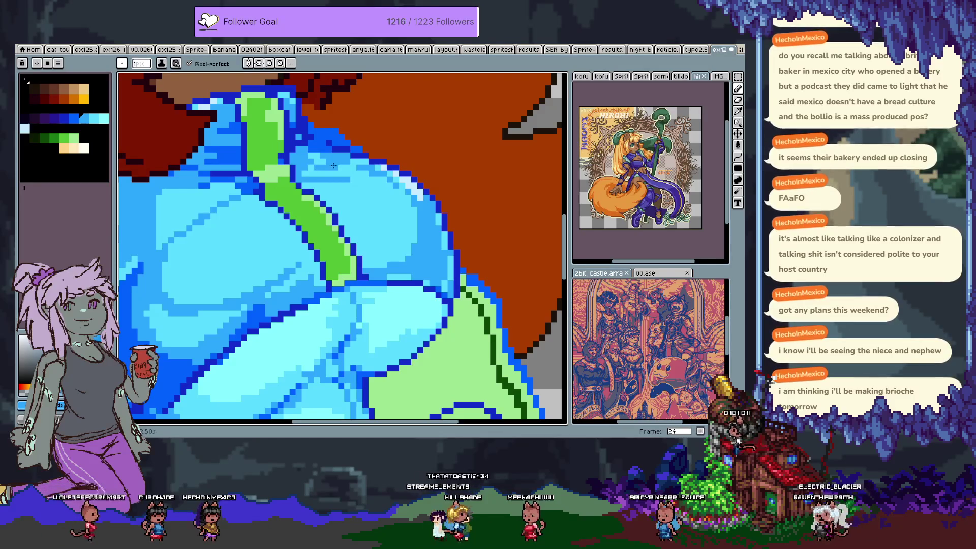
scroll(364, 210, up, 2)
scroll(364, 210, left, 2)
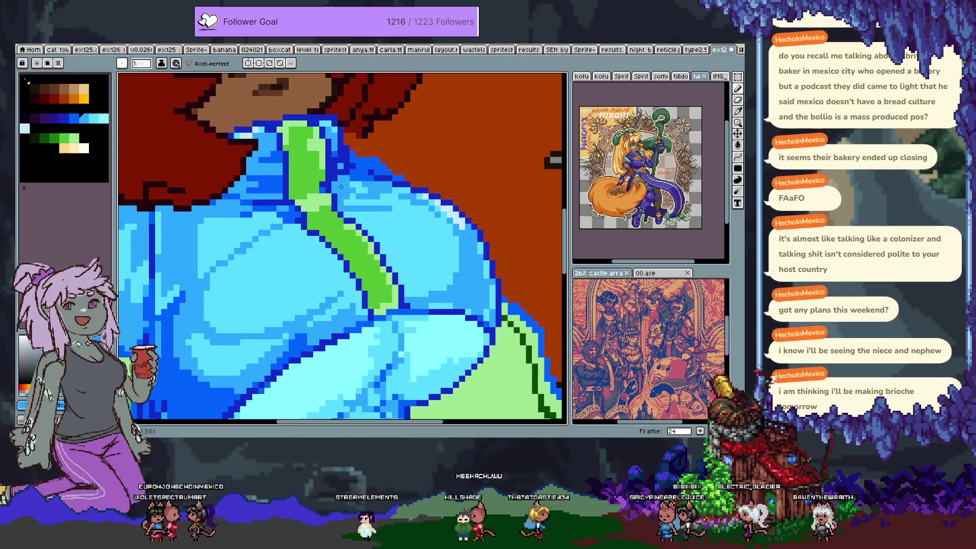
key(i)
key(b)
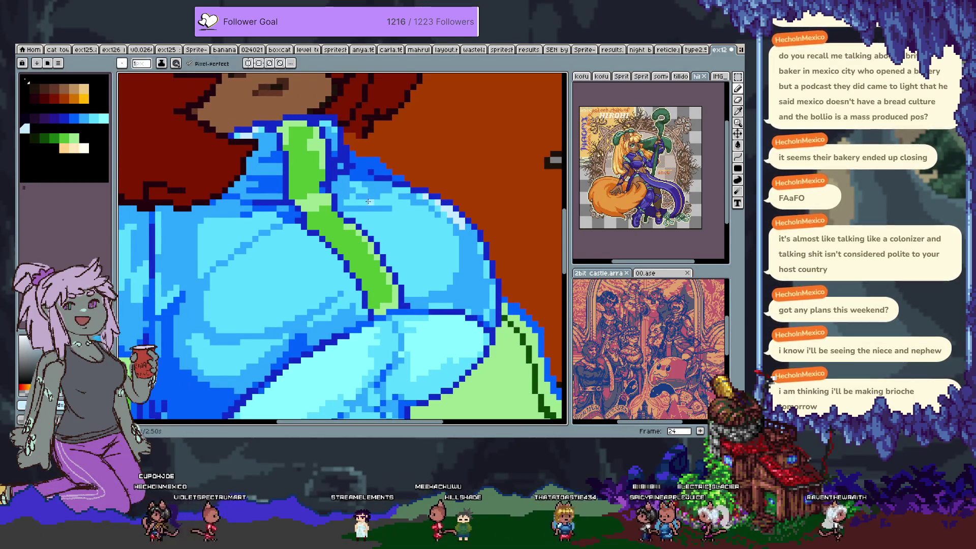
drag(371, 202, 397, 202)
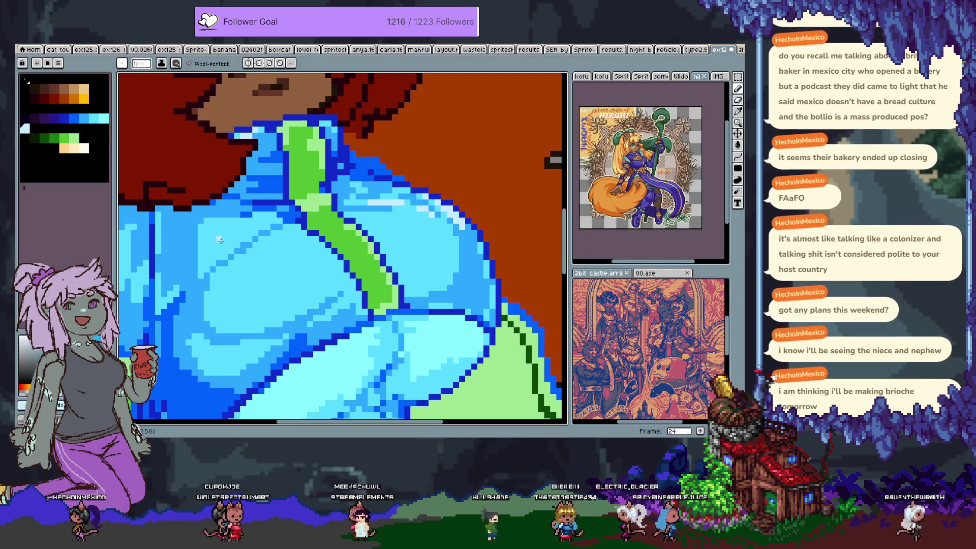
Try a second light blue highlight on a colour-selected jacket region, then undo it.
key(w)
click(226, 268)
key(b)
drag(257, 220, 222, 220)
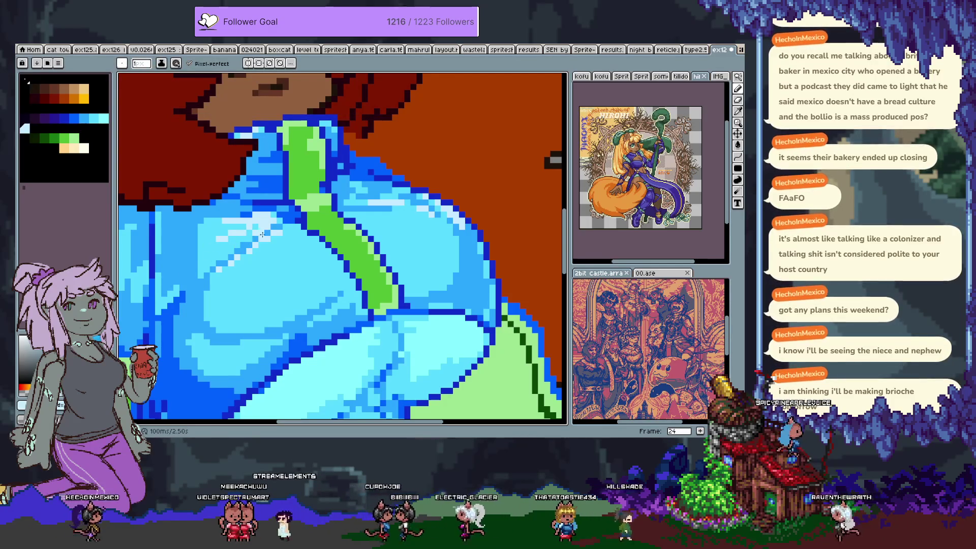
key(ctrl+z)
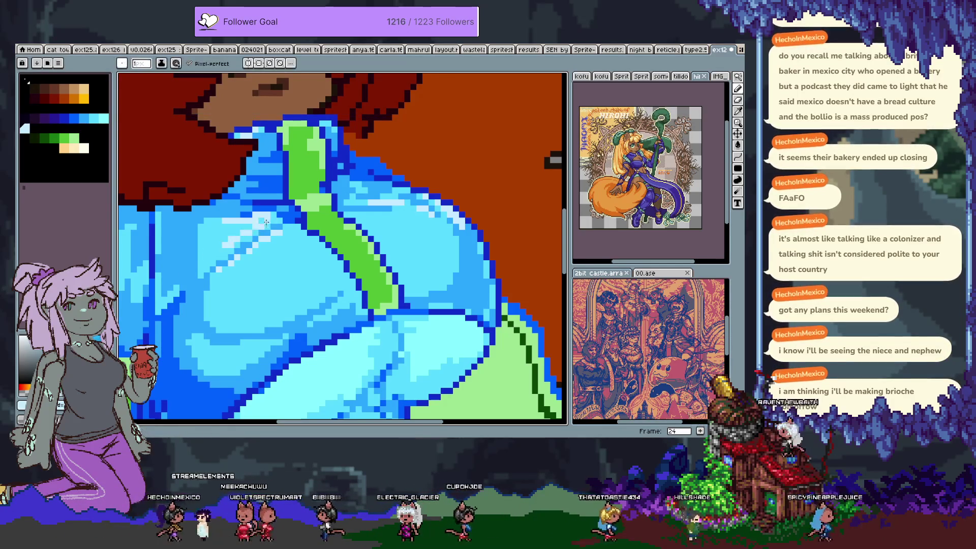
scroll(266, 222, down, 4)
Undo the previous jacket edit and save the portrait.
key(v)
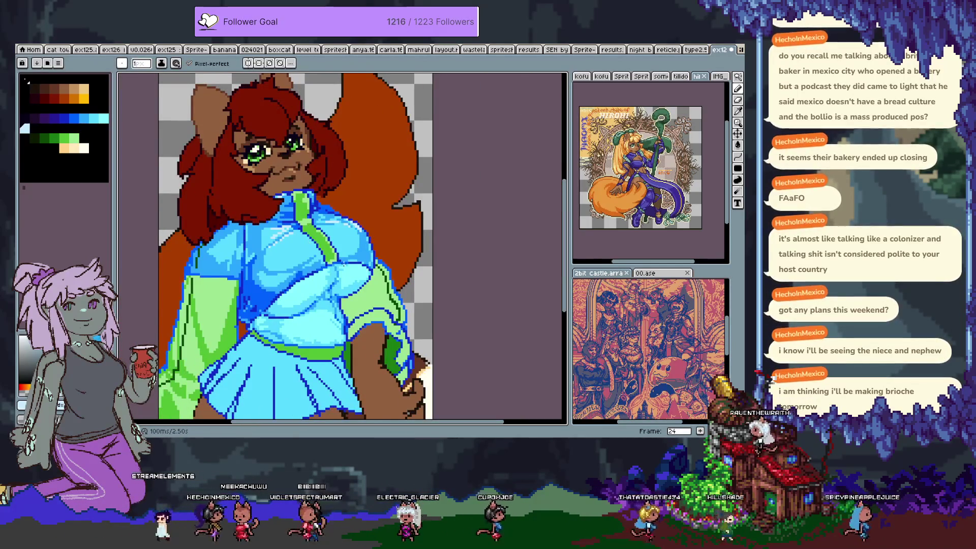
key(ctrl+z)
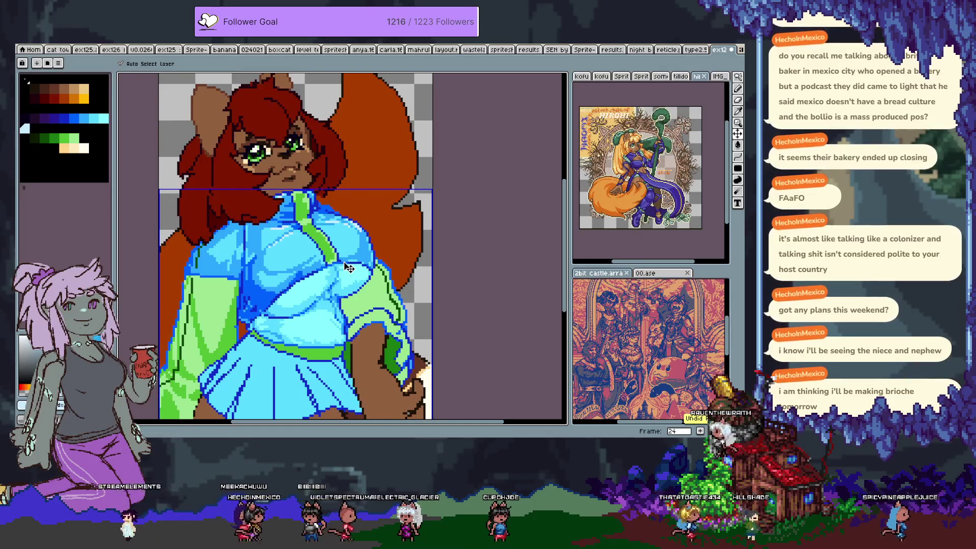
key(b)
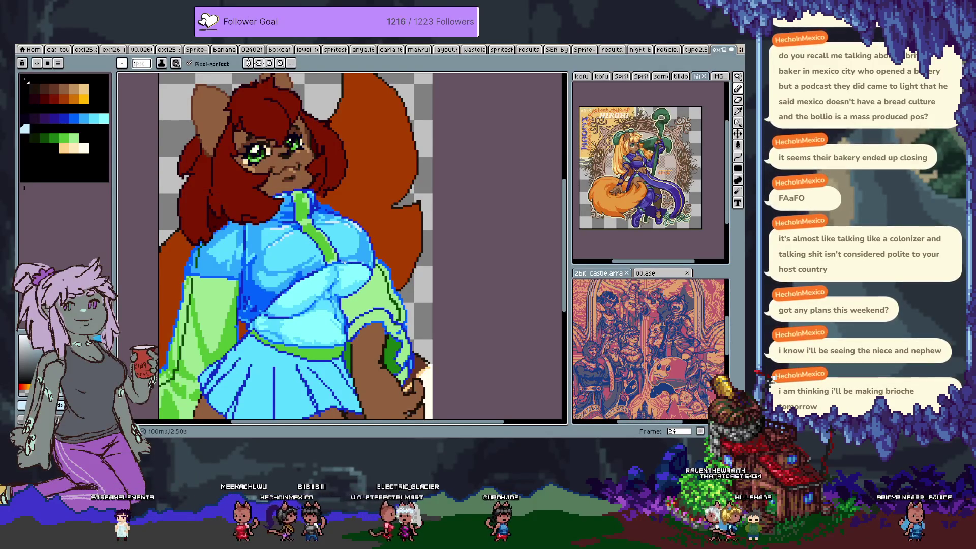
key(ctrl+s)
Advance to frame 25 and choose a light blue for painting.
key(i)
key(b)
key(alt+n)
scroll(289, 229, up, 3)
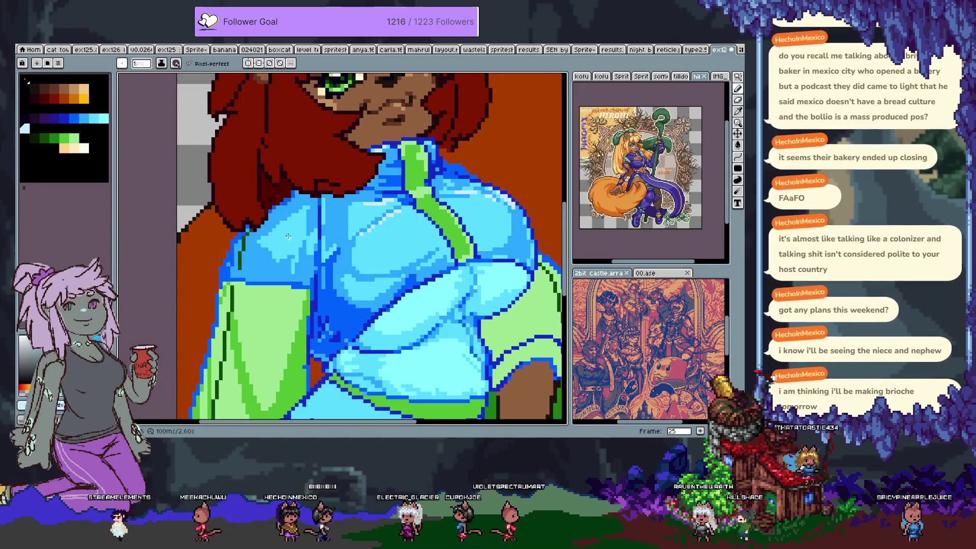
alt+click(252, 253)
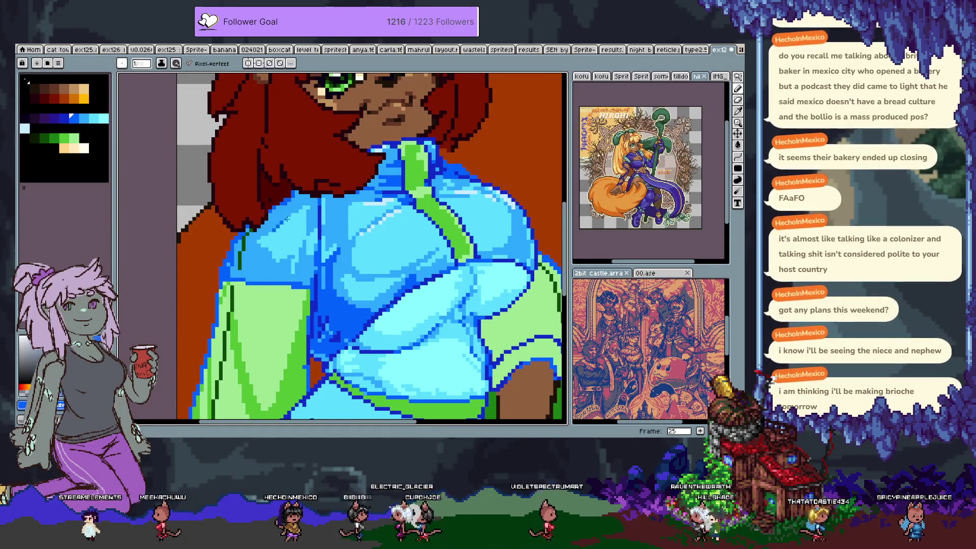
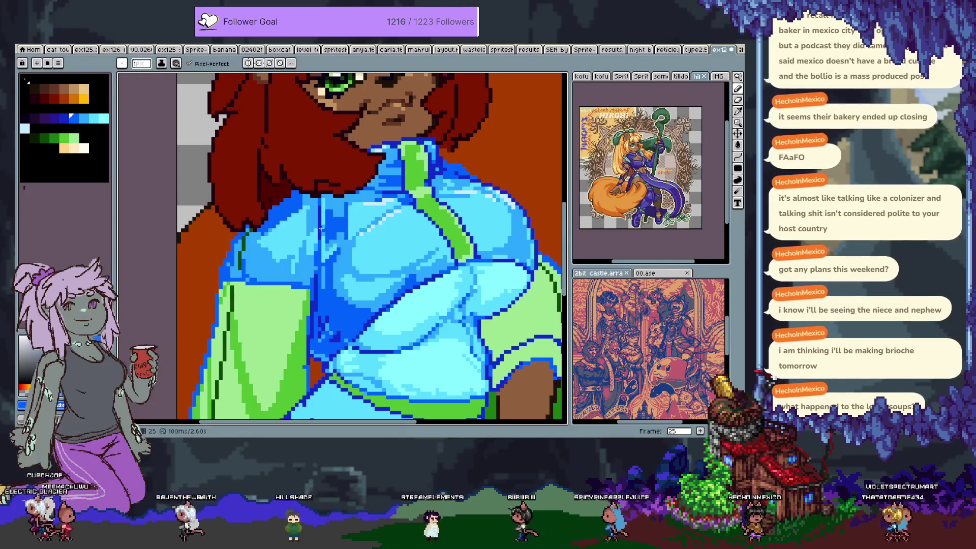
Repaint the jacket shading with sampled light and dark blues, undoing one stray stroke.
alt+click(252, 237)
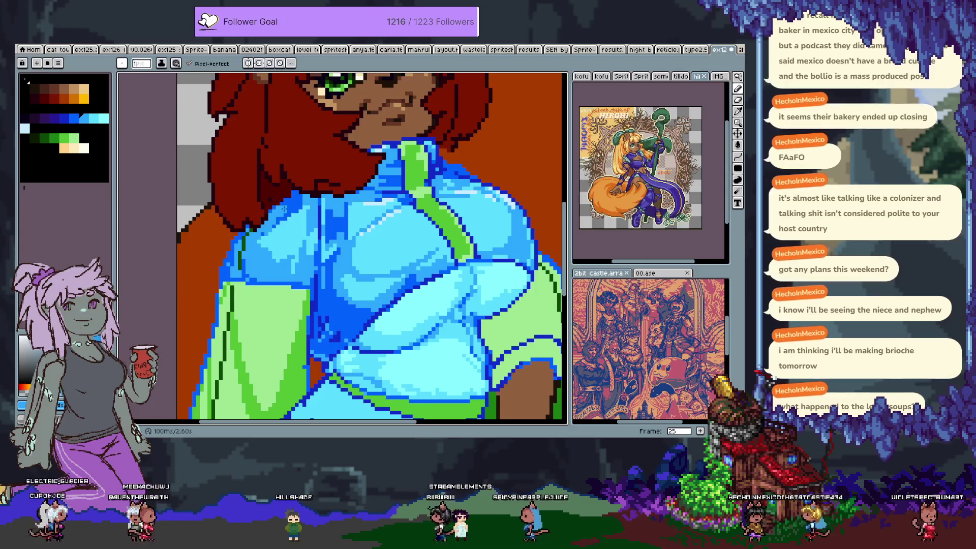
alt+click(308, 195)
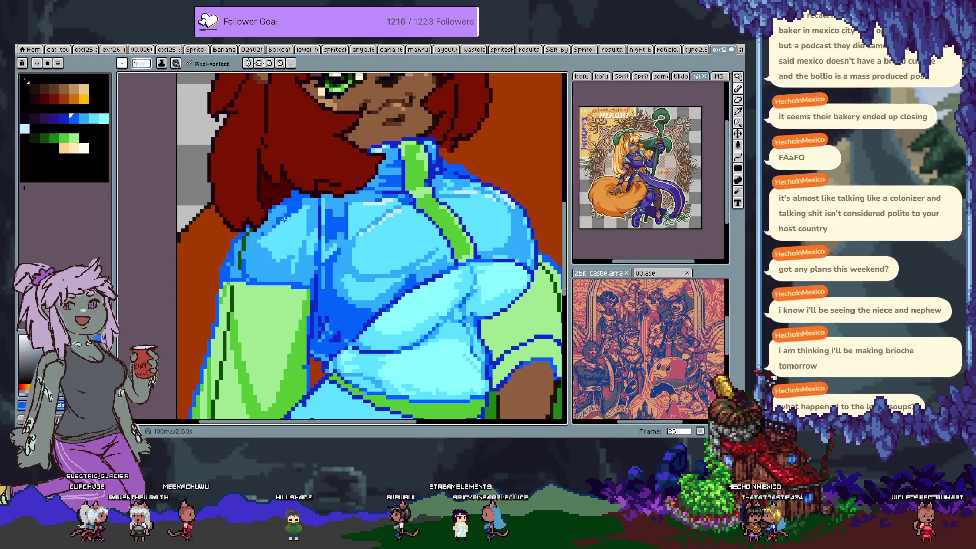
alt+click(259, 235)
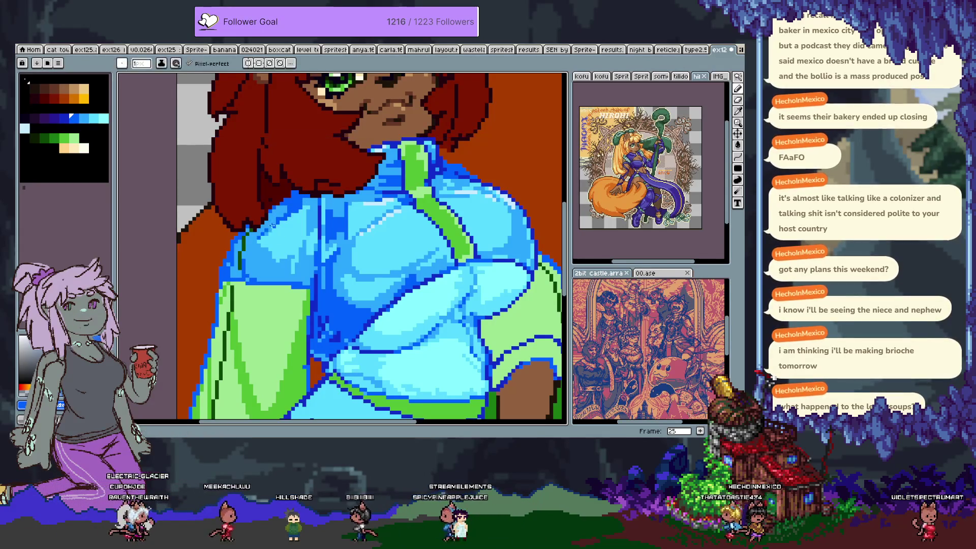
key(ctrl+z)
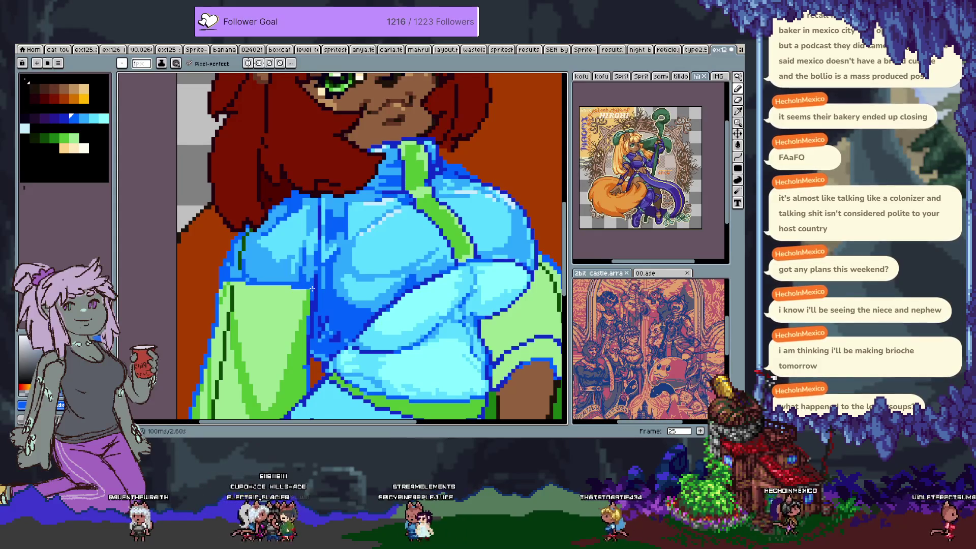
Zoom out and back in repeatedly to review the jacket shading.
scroll(312, 288, down, 5)
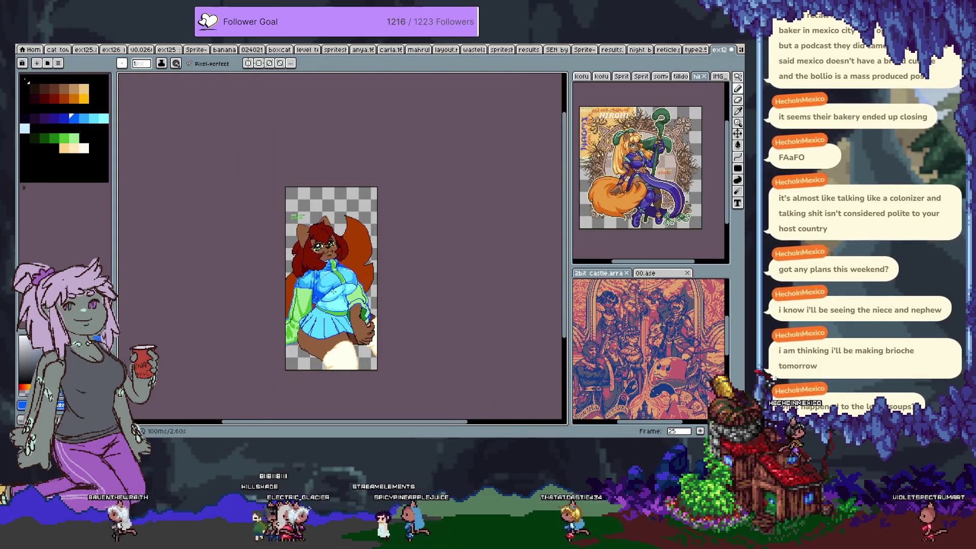
scroll(321, 273, up, 5)
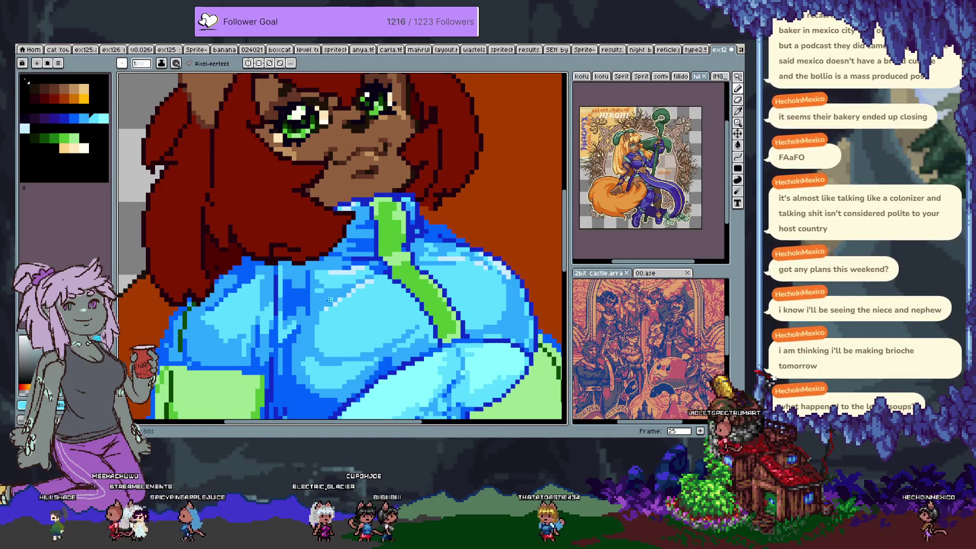
scroll(363, 312, down, 3)
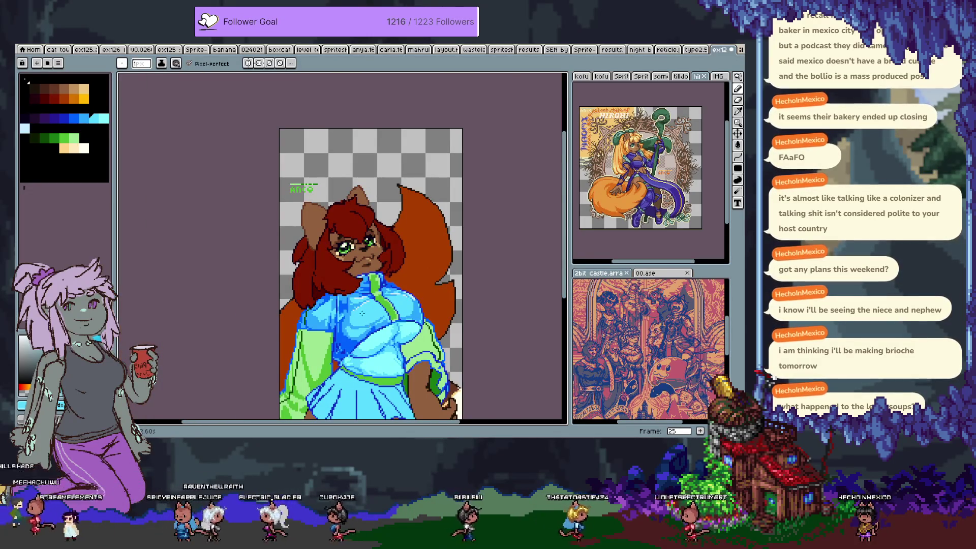
scroll(362, 315, up, 3)
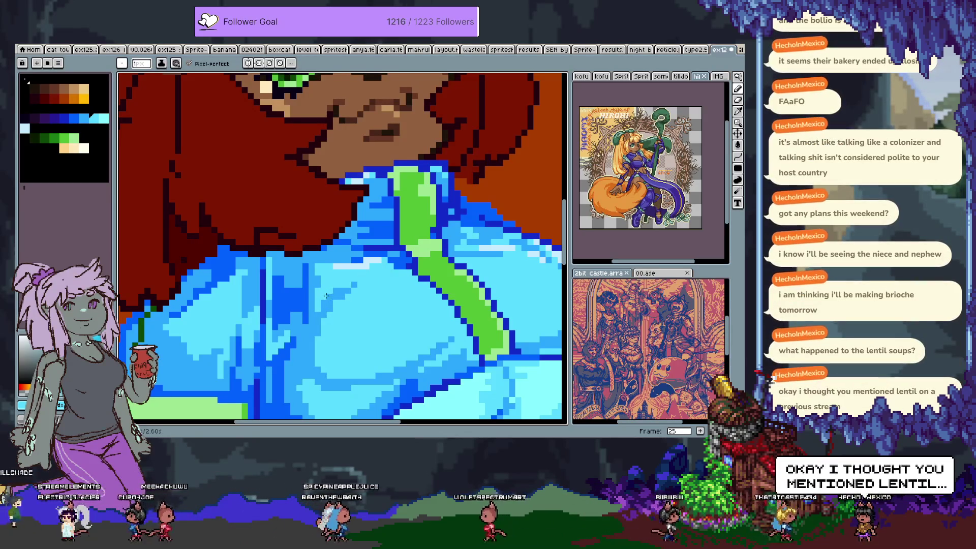
scroll(327, 295, down, 4)
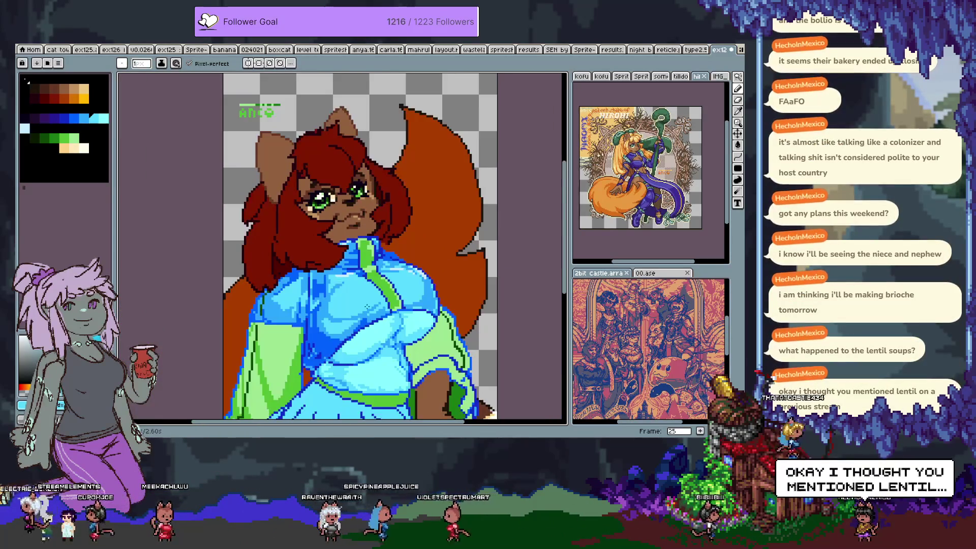
scroll(367, 305, up, 4)
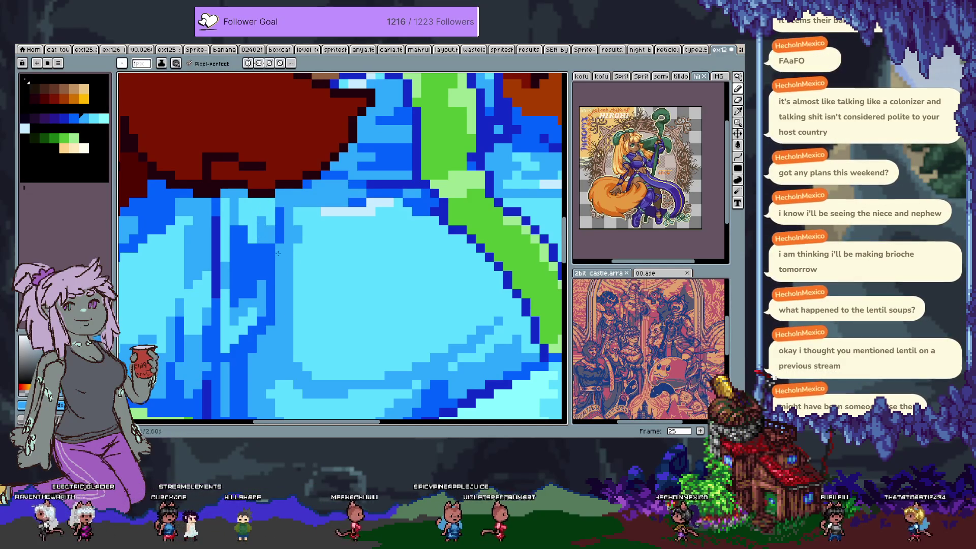
scroll(273, 279, down, 5)
scroll(326, 236, up, 3)
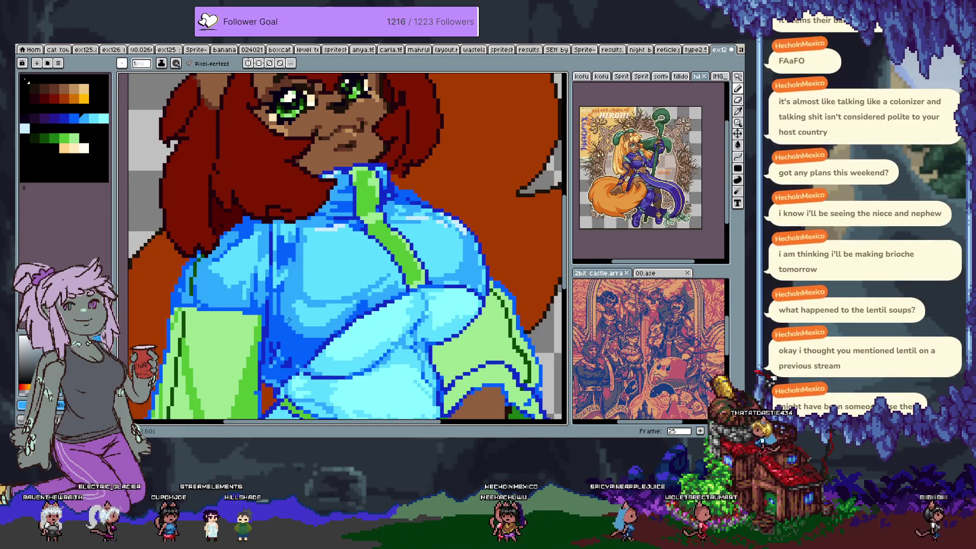
scroll(316, 351, down, 3)
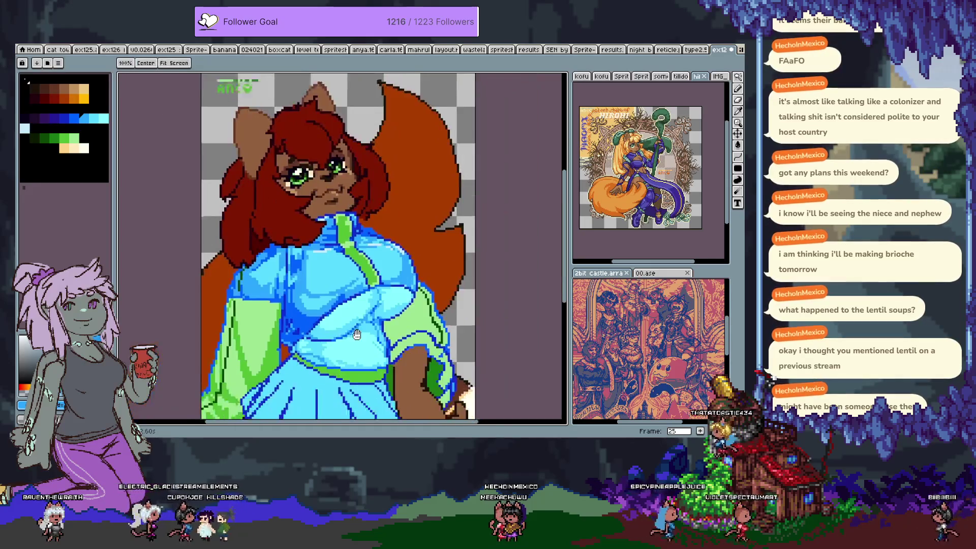
Magic-wand the light-cyan highlights and redraw darker blue fold lines across the crossed arm and chest.
scroll(317, 306, up, 3)
key(w)
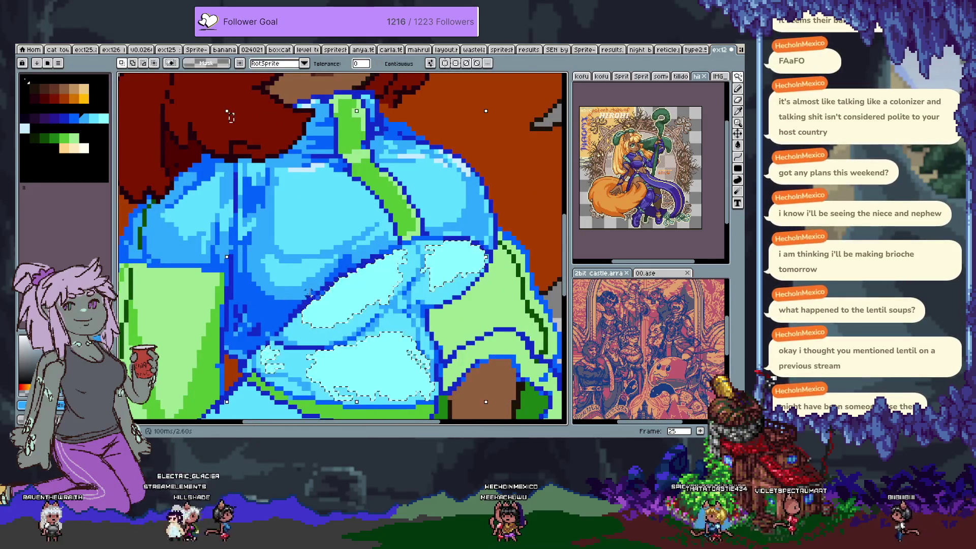
key(b)
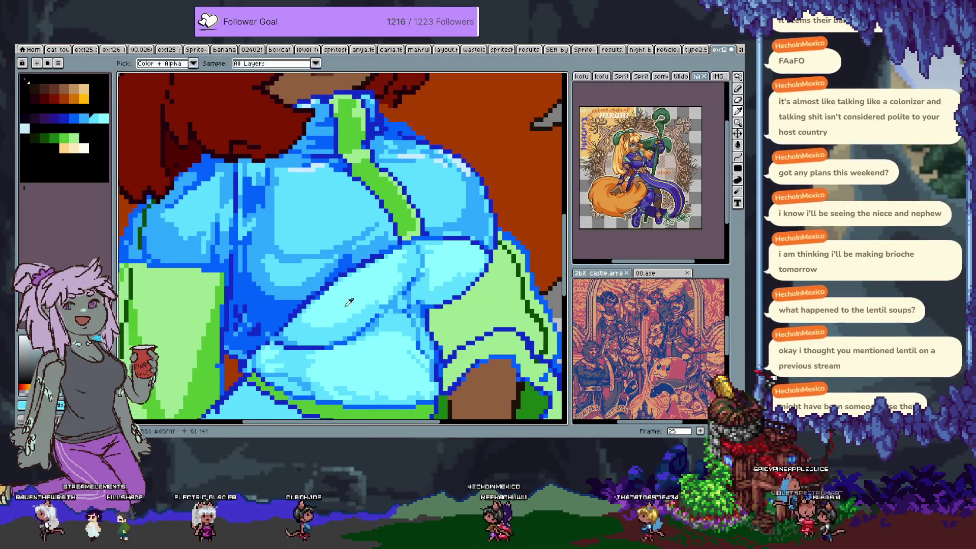
key(i)
key(v)
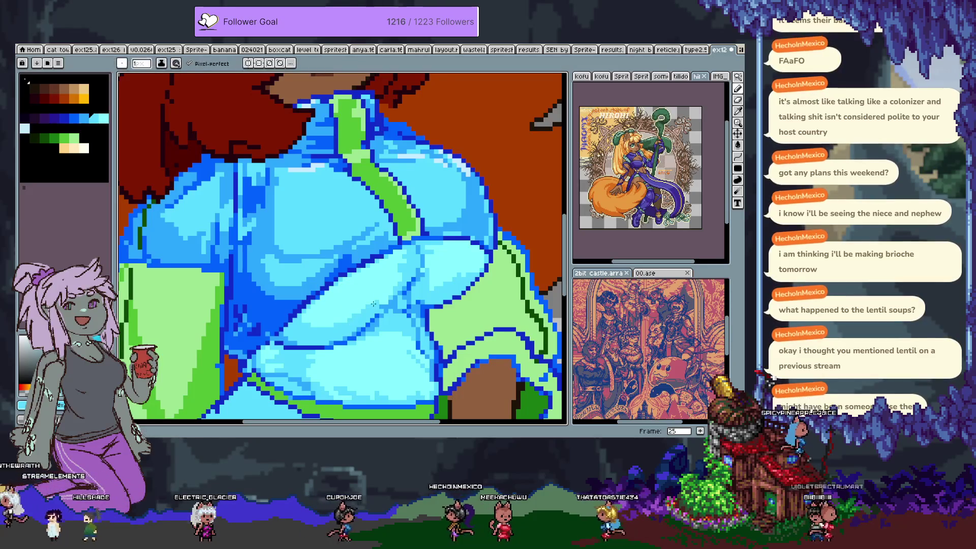
key(b)
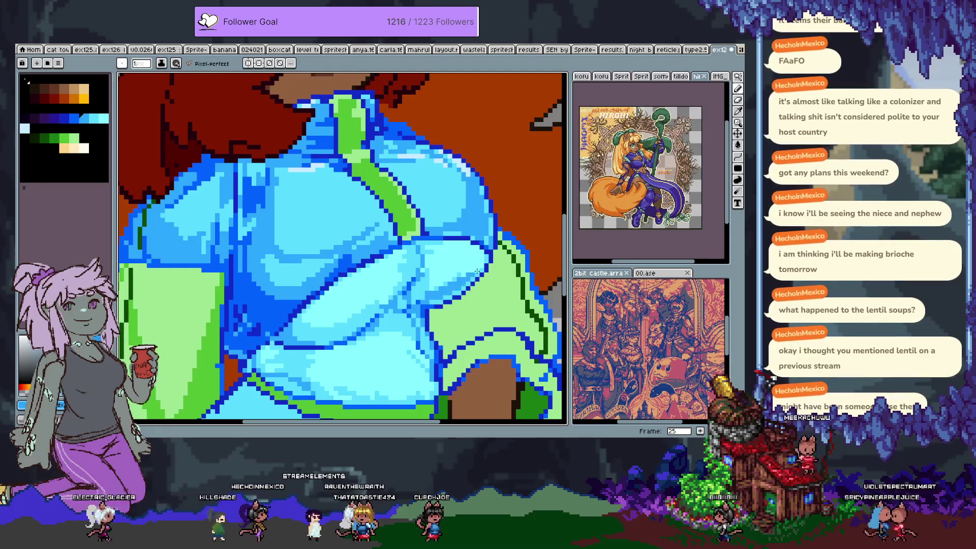
scroll(458, 315, down, 2)
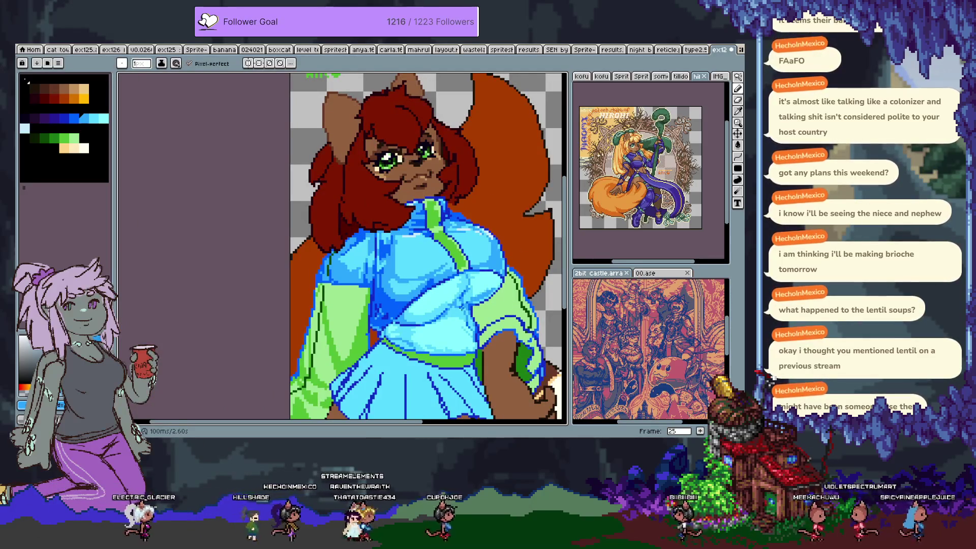
scroll(483, 315, up, 1)
scroll(483, 314, up, 1)
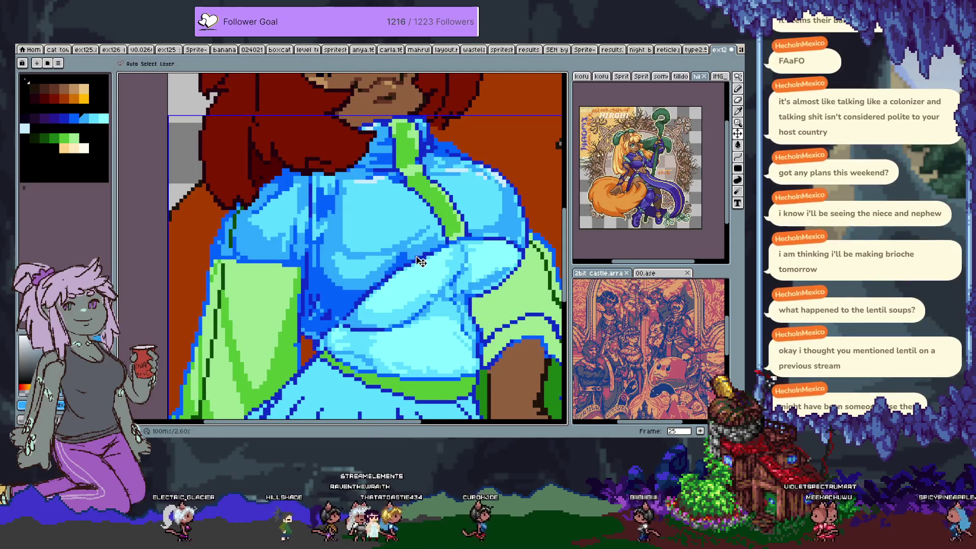
Deselect the light-blue highlights and finish shading the arm and chest folds with Pencil and Paint Bucket.
click(480, 267)
key(ctrl+d)
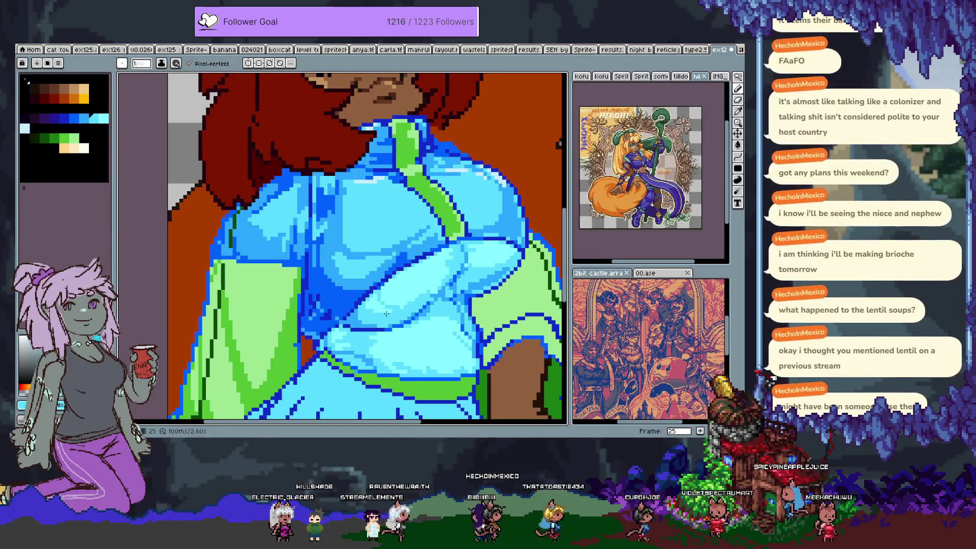
key(g)
key(b)
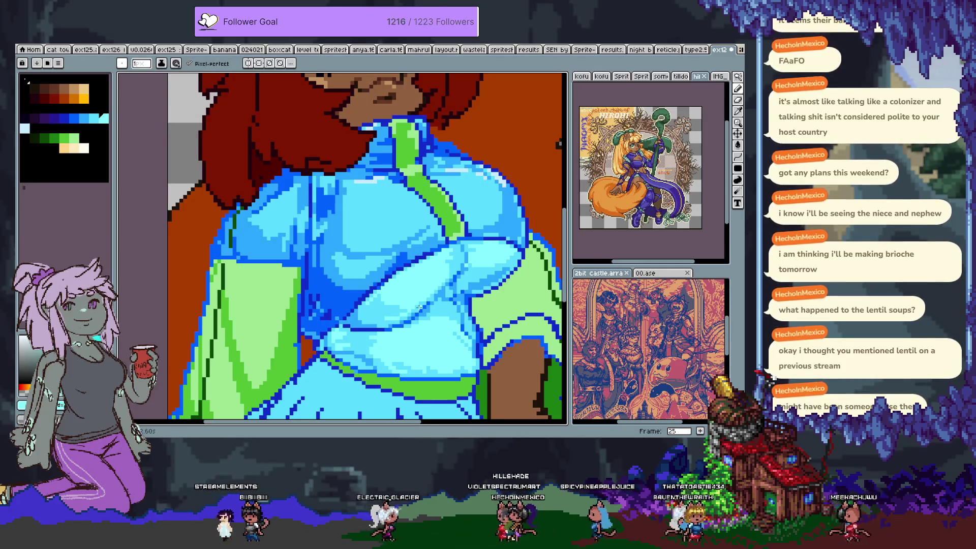
scroll(419, 306, down, 5)
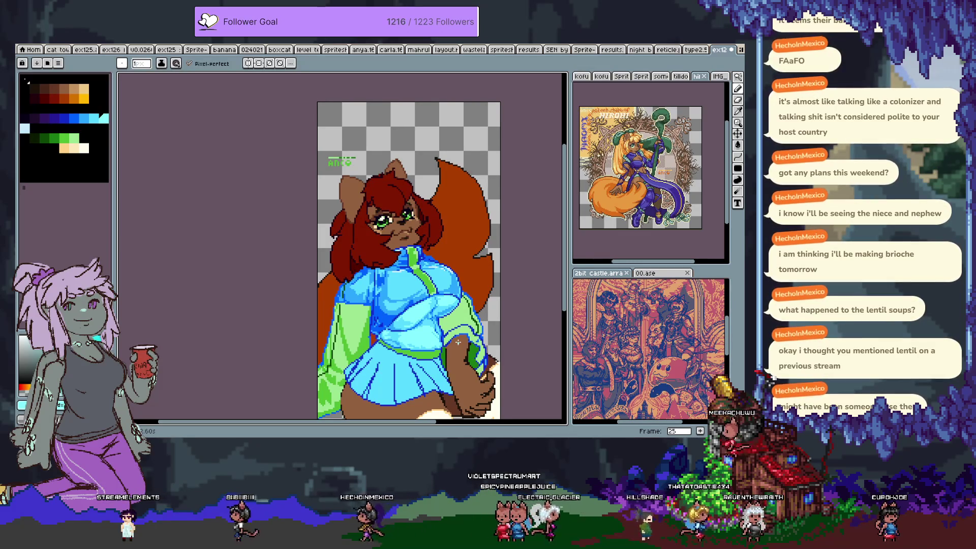
scroll(413, 346, up, 3)
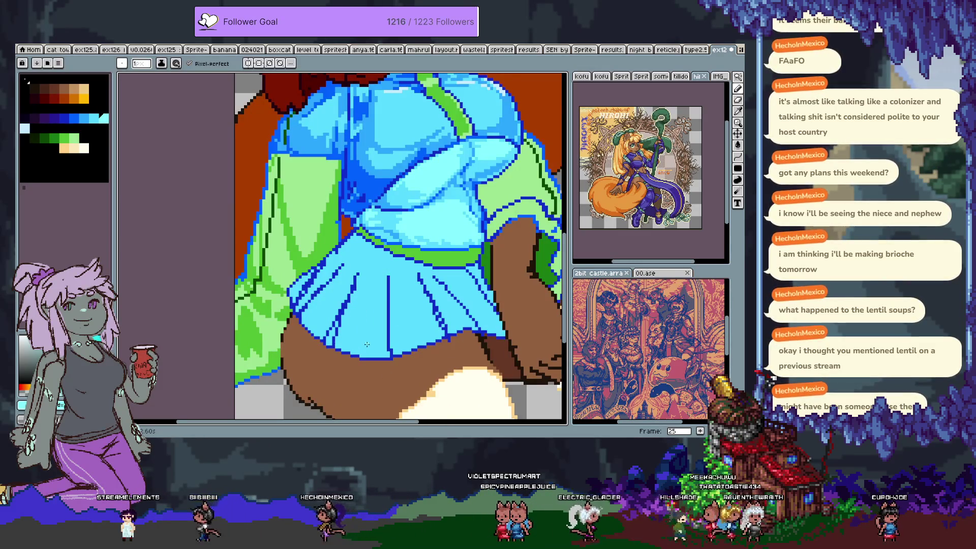
Bring the skirt into view and begin drawing blue pleat lines, undoing one stroke.
drag(389, 288, 395, 217)
key(ctrl)
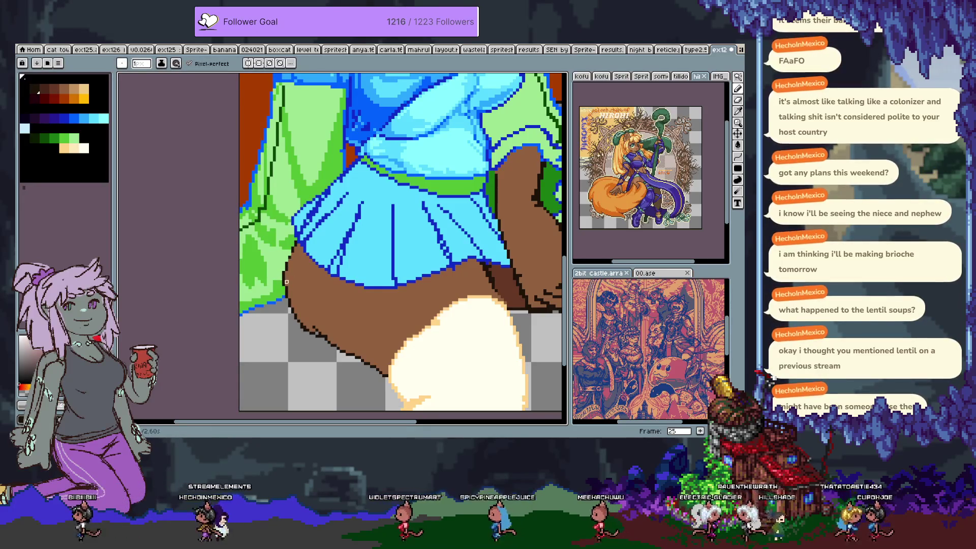
key(ctrl)
scroll(318, 254, up, 2)
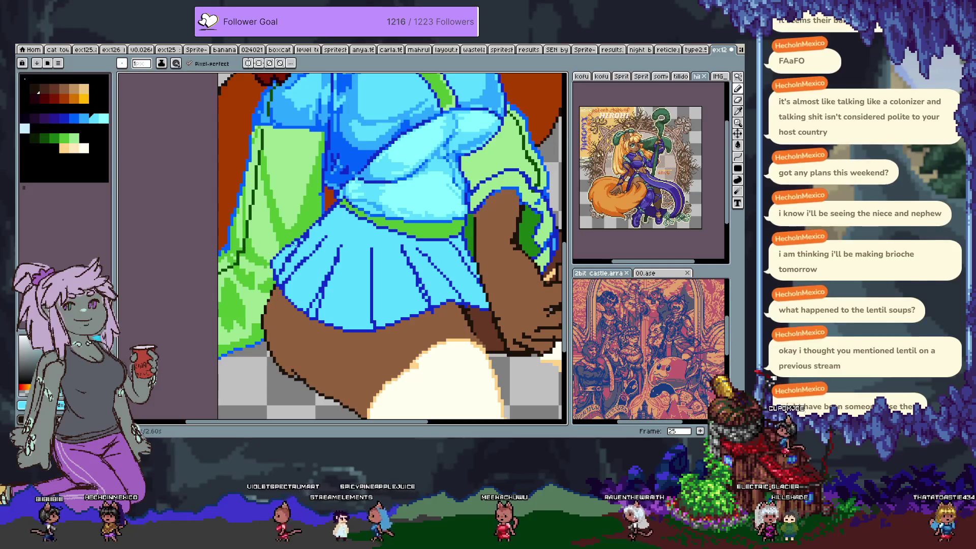
click(62, 117)
key(ctrl+z)
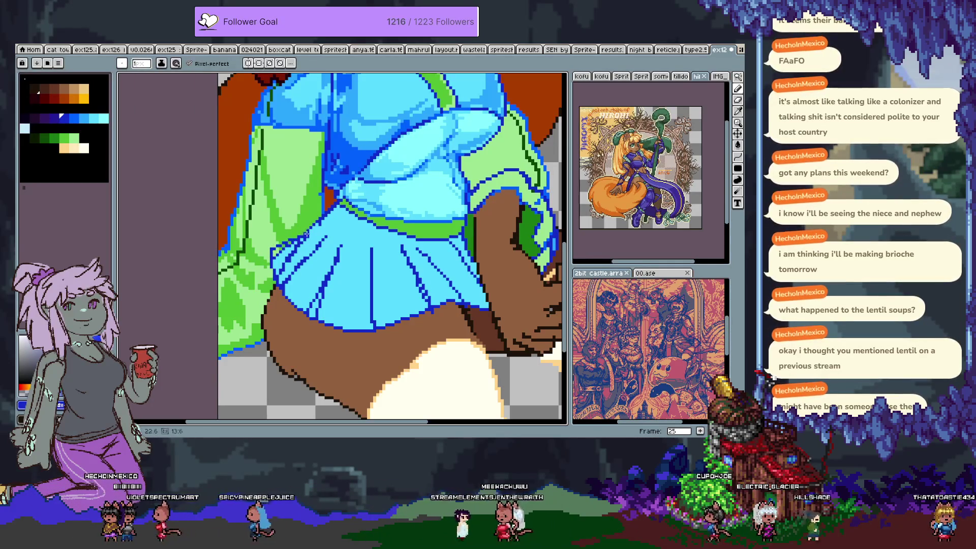
alt+click(277, 254)
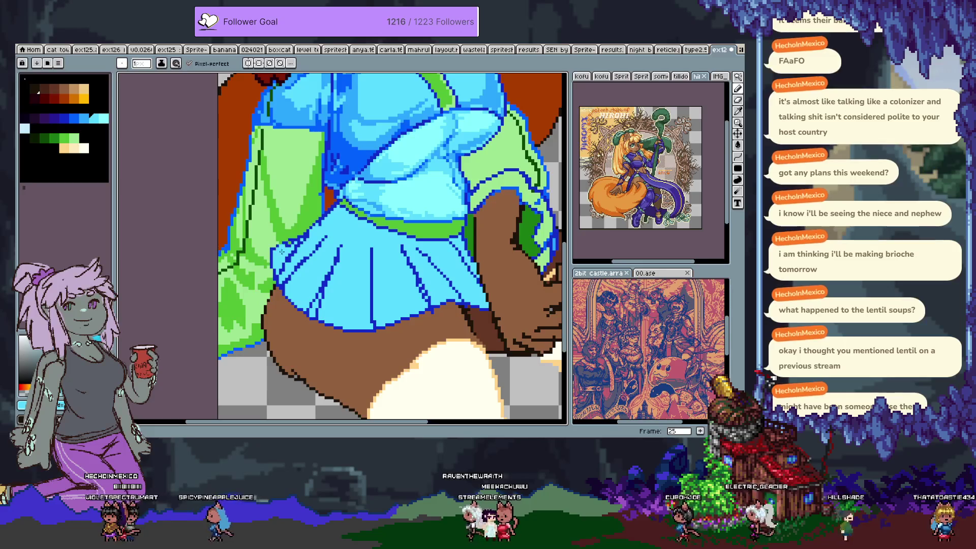
alt+click(283, 250)
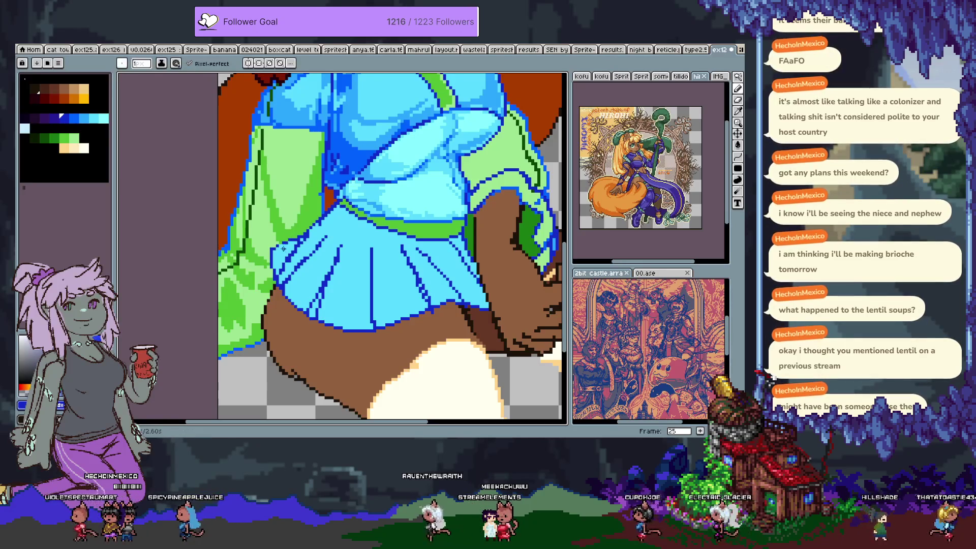
Alternate light cyan #59dcff and dark blue to redraw the remaining skirt pleat lines.
alt+click(289, 246)
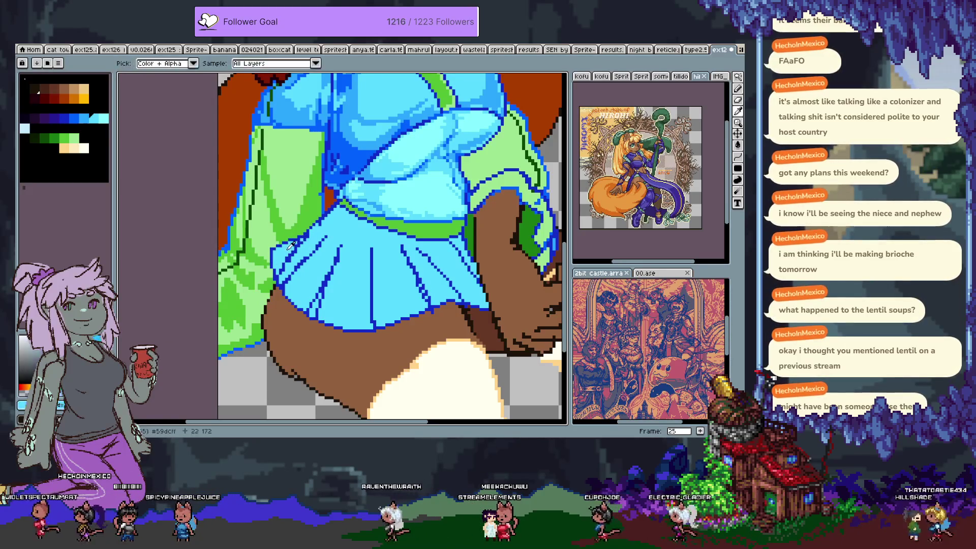
alt+click(275, 266)
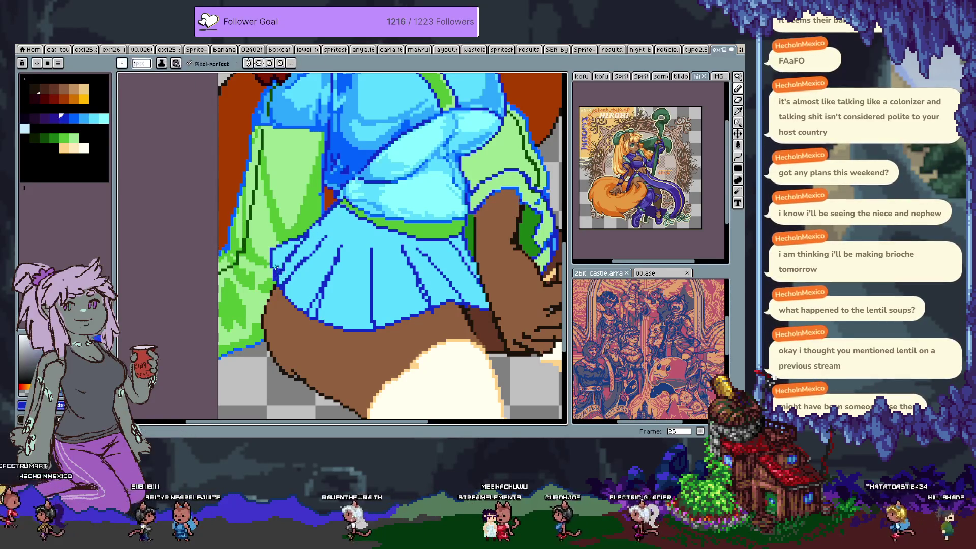
alt+click(299, 248)
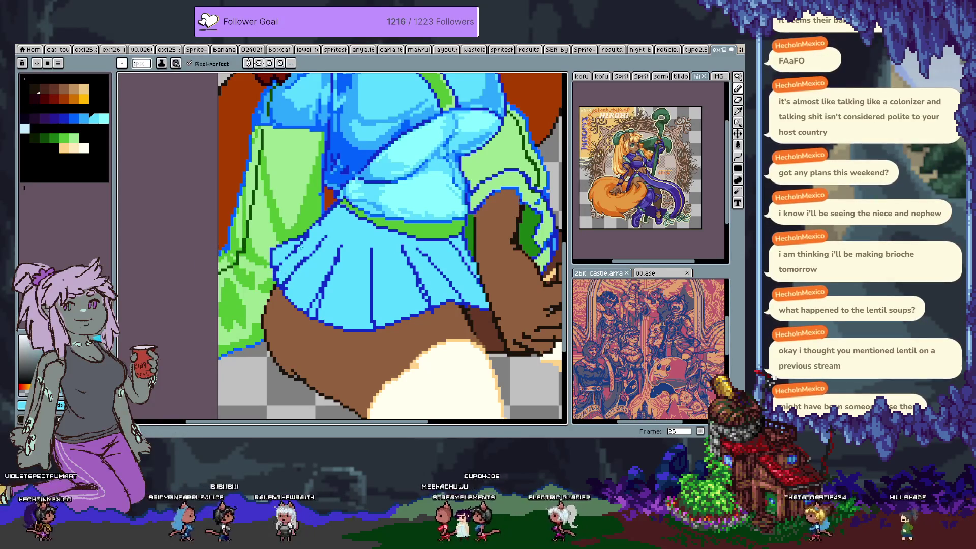
alt+click(303, 235)
key(ctrl+z)
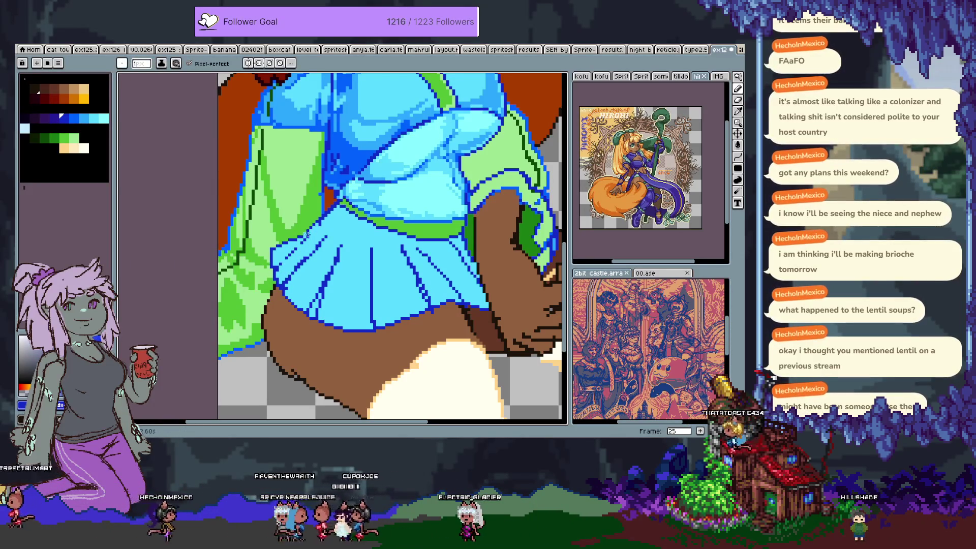
alt+click(322, 220)
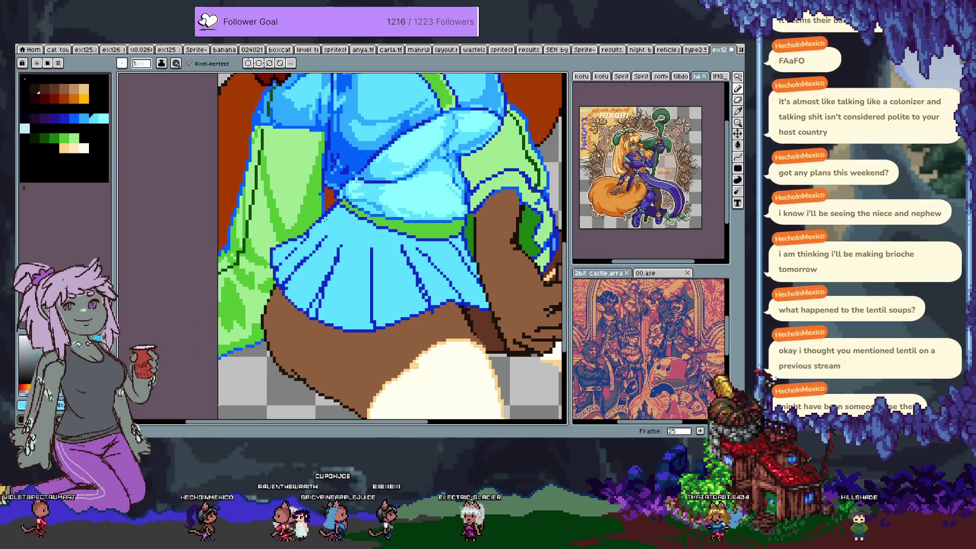
alt+click(335, 206)
Touch up the green waistband and skirt edges with brown skin, light grey and dark blue.
mouse_move(334, 258)
mouse_down()
mouse_move(313, 264)
mouse_move(283, 322)
mouse_up()
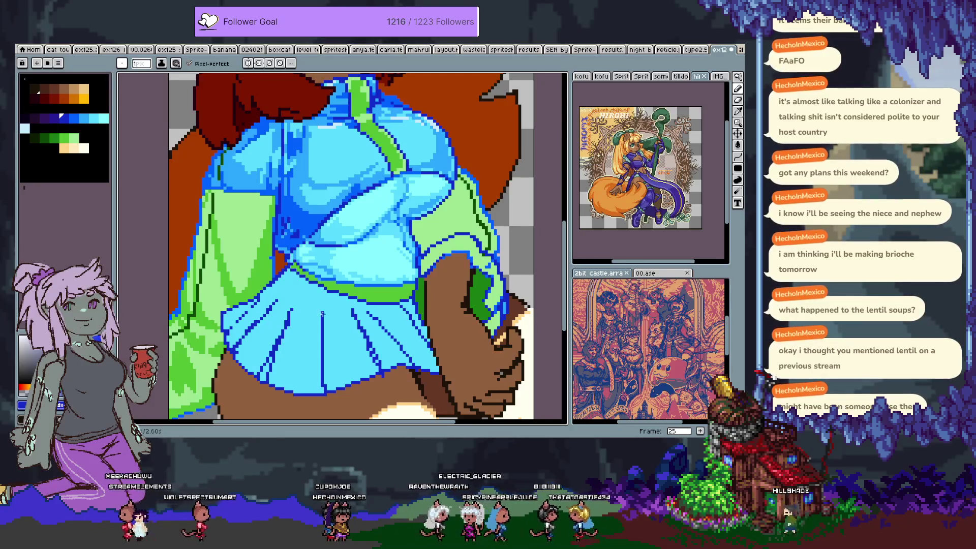
alt+click(319, 279)
mouse_move(321, 313)
mouse_down()
mouse_move(325, 340)
mouse_move(300, 244)
mouse_move(281, 272)
mouse_up()
key(alt)
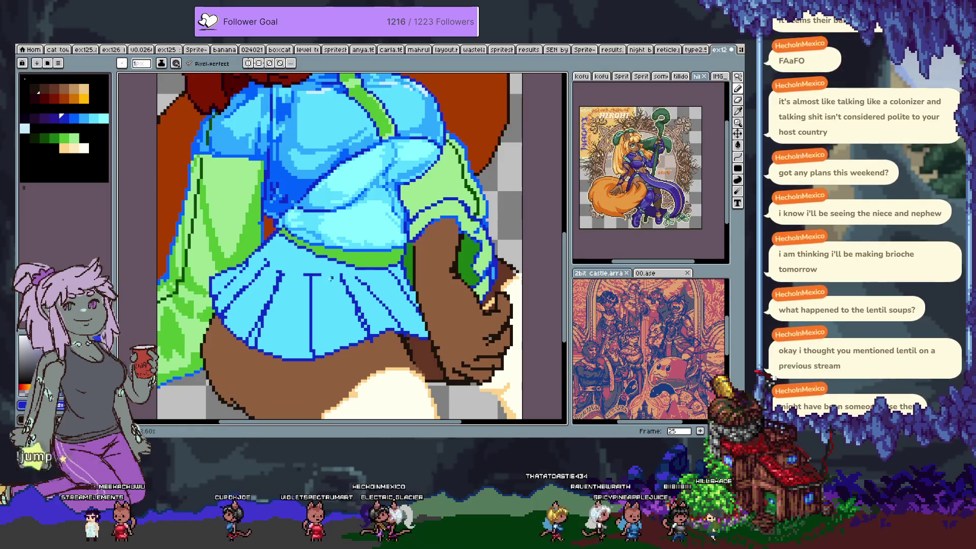
alt+click(304, 360)
alt+click(304, 358)
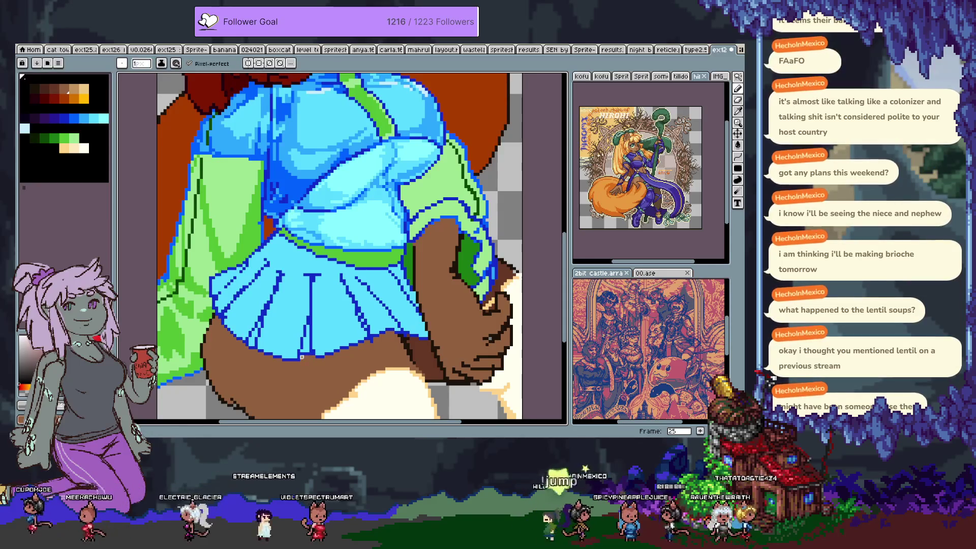
alt+click(290, 360)
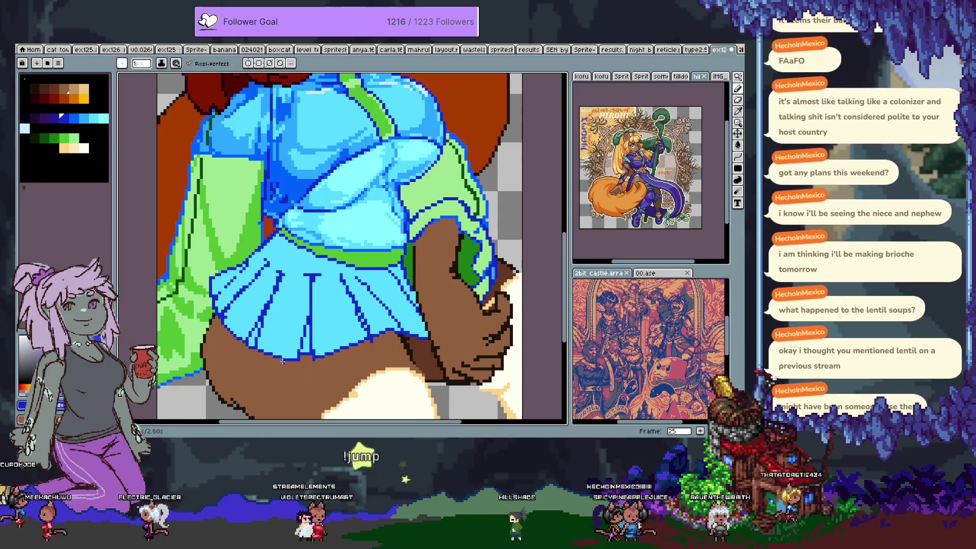
alt+click(250, 346)
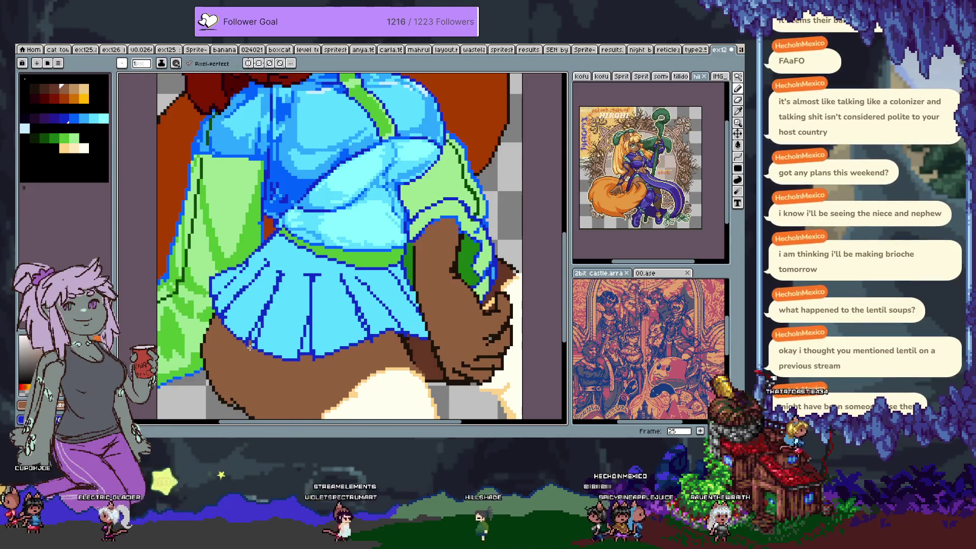
alt+click(249, 346)
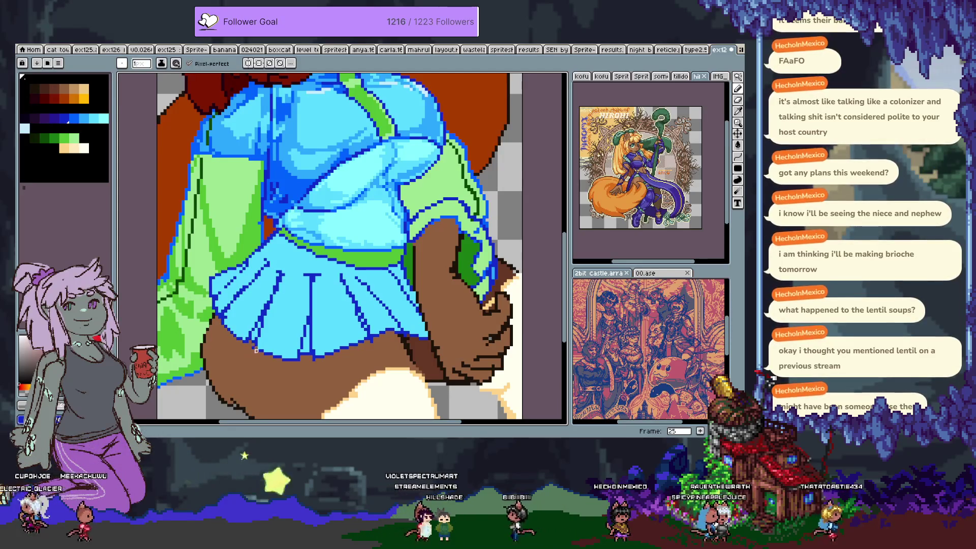
Hide the skin and hair layer to inspect the outfit, then show it again.
key(Tab)
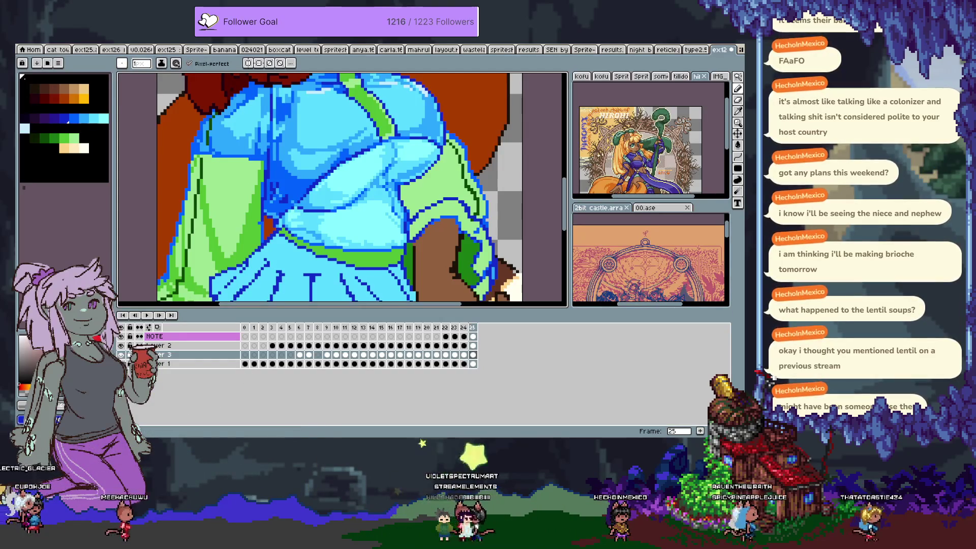
click(133, 346)
key(Tab)
key(Tab)
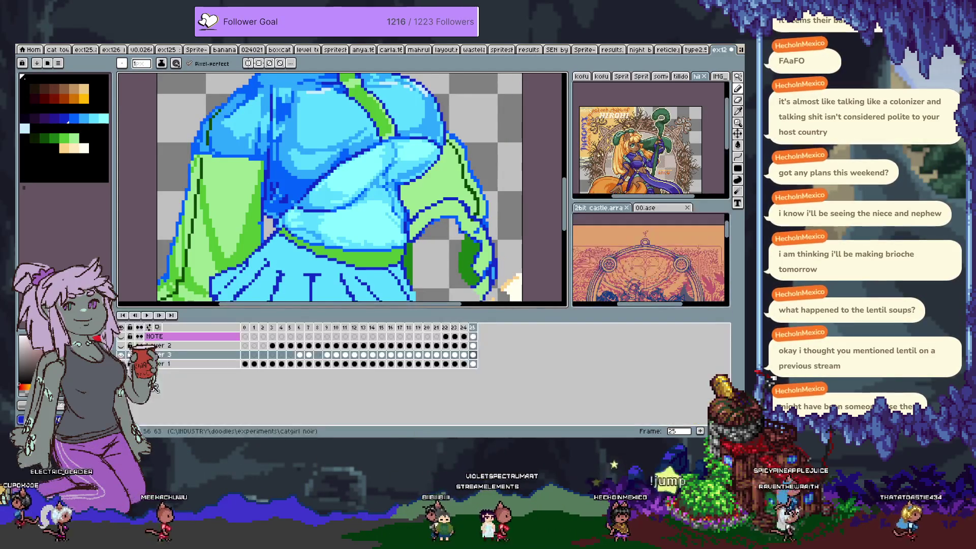
click(134, 345)
key(Tab)
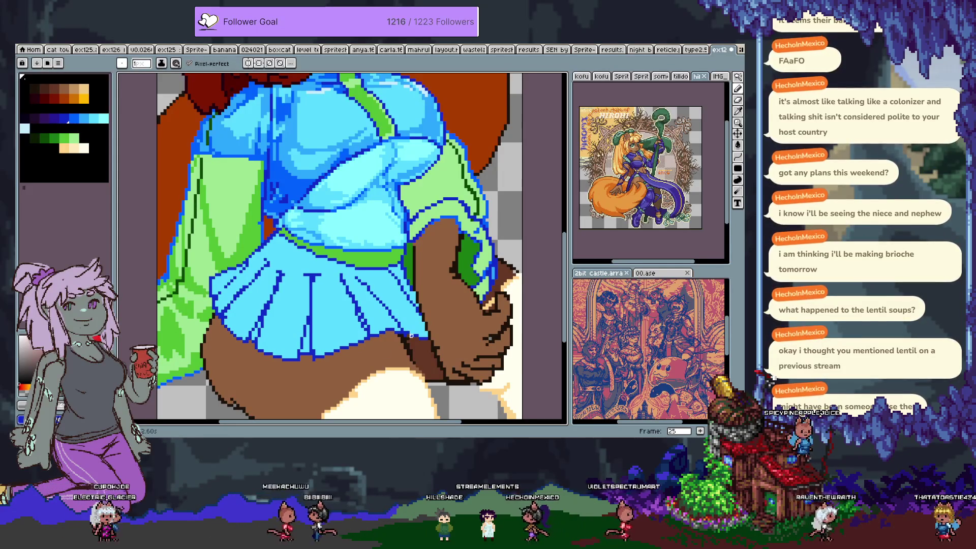
Fix the leg outline below the skirt with sampled blue and brown skin pixels.
key(alt)
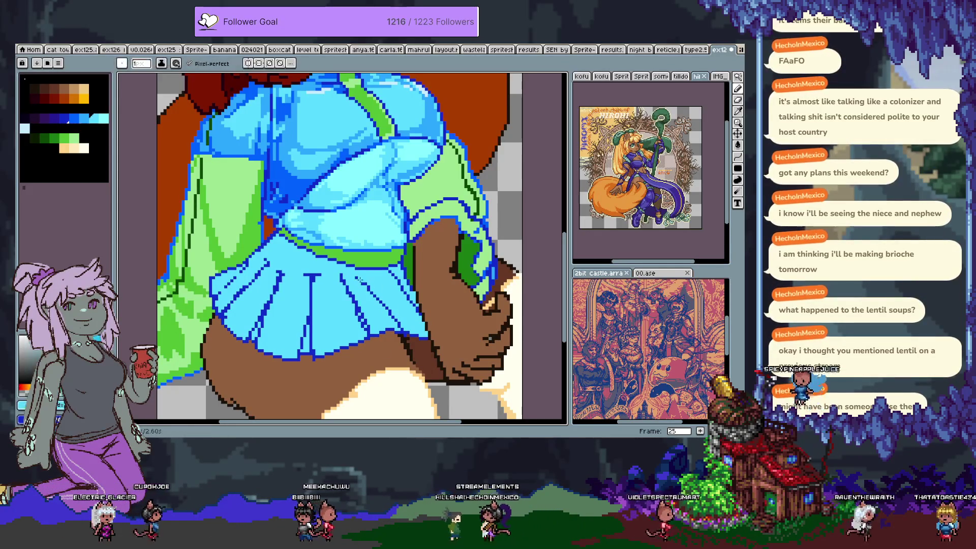
alt+click(200, 396)
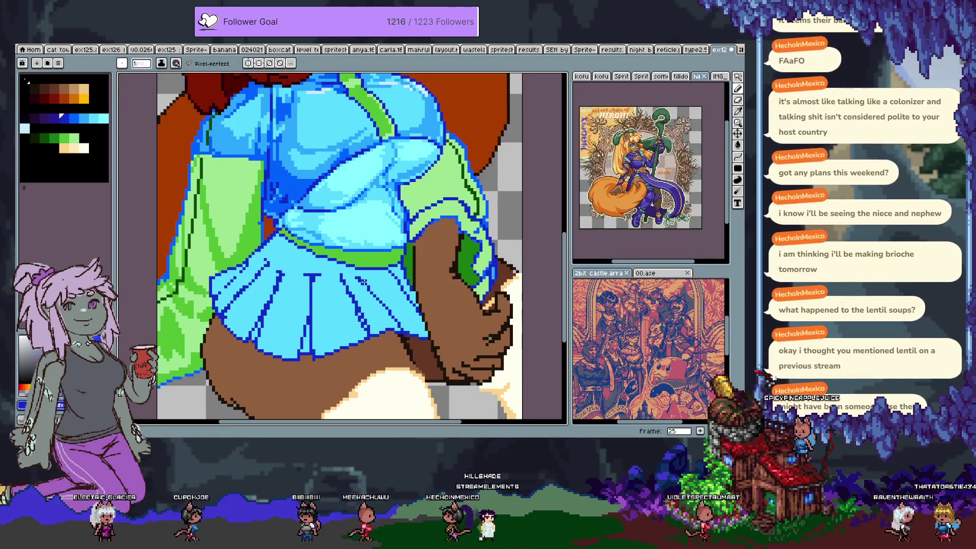
key(v)
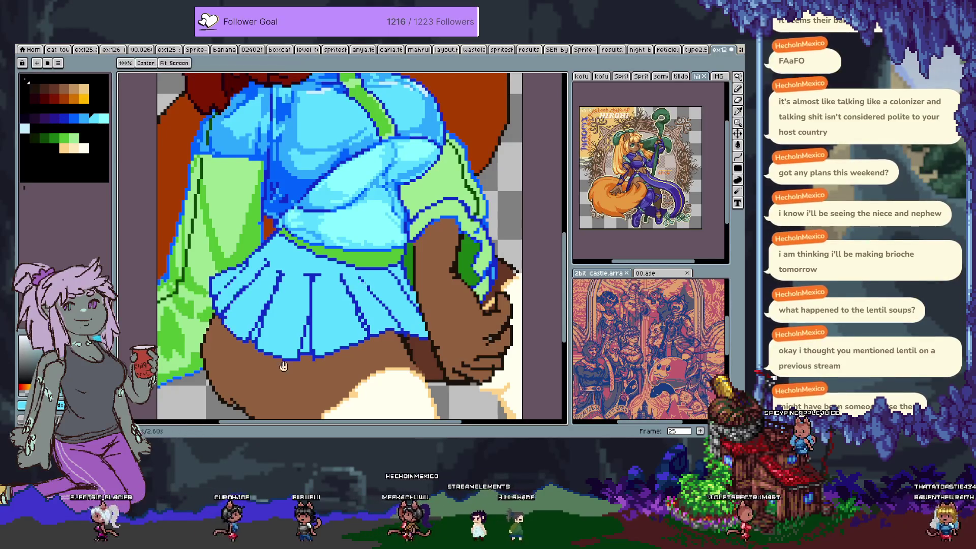
drag(239, 420, 265, 313)
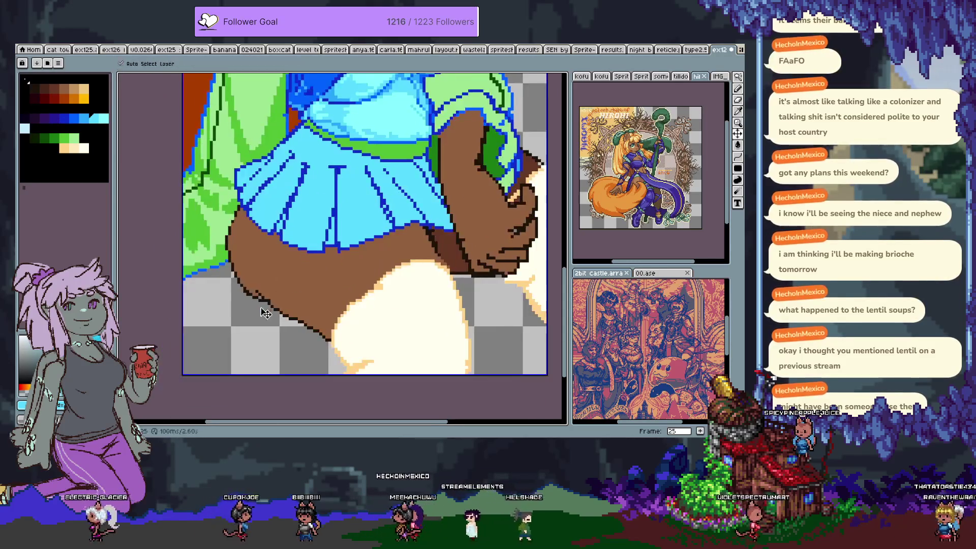
key(i)
click(272, 278)
key(b)
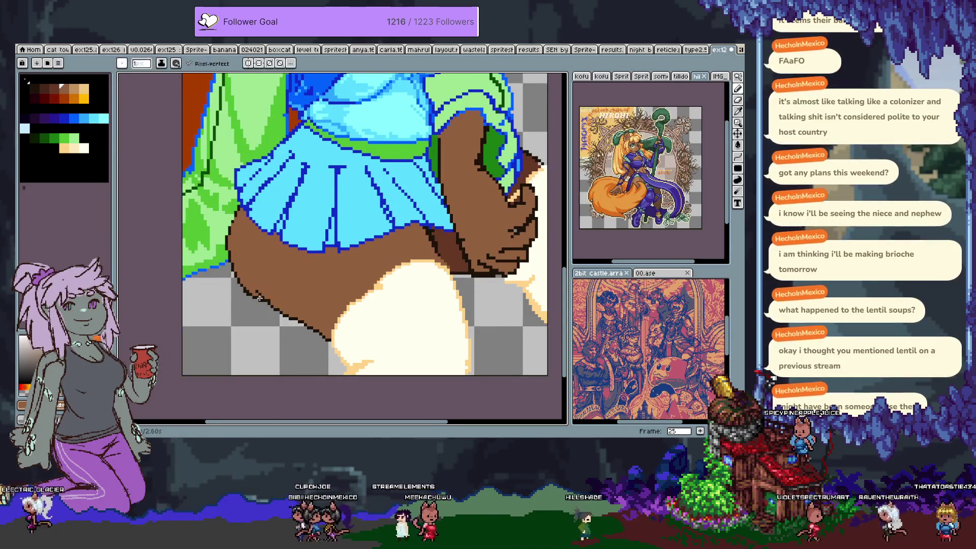
key(i)
scroll(225, 292, up, 1)
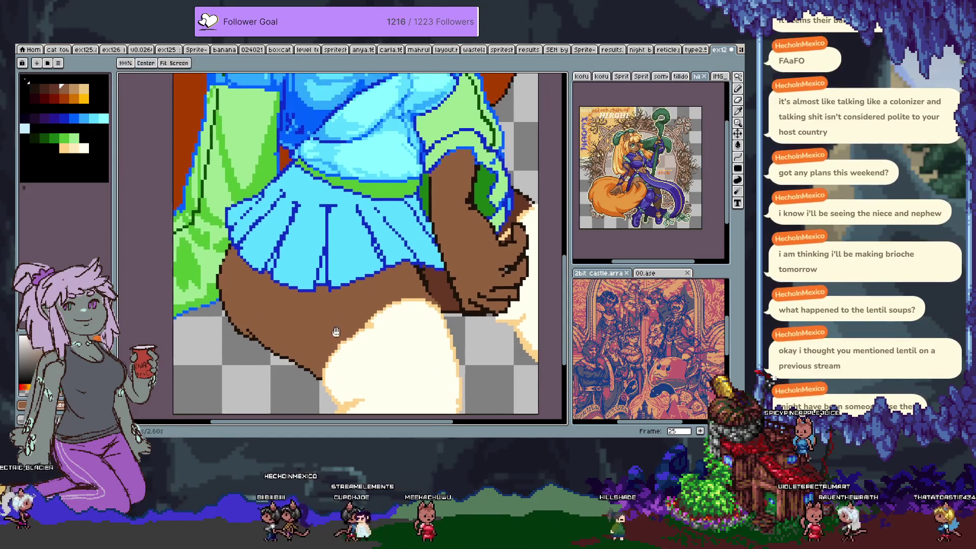
key(b)
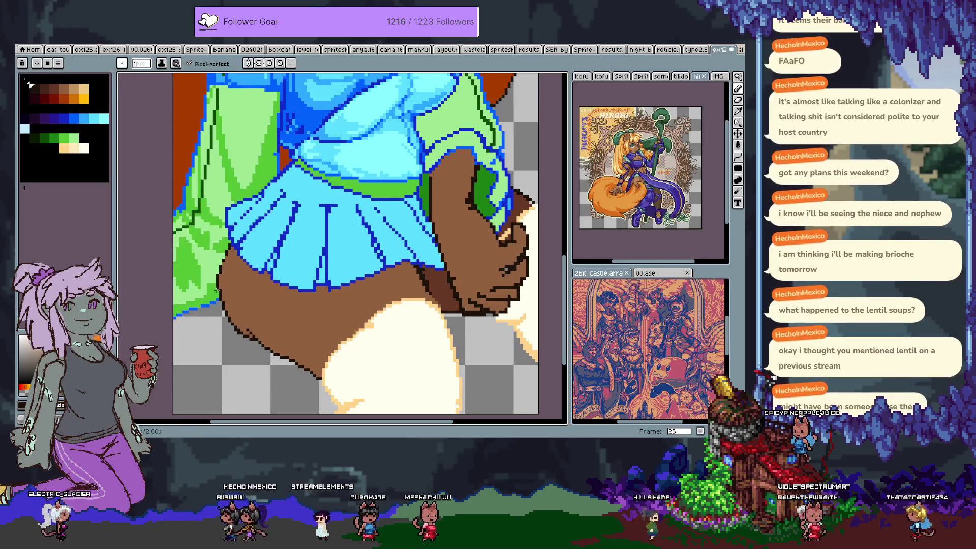
alt+click(217, 290)
alt+click(219, 291)
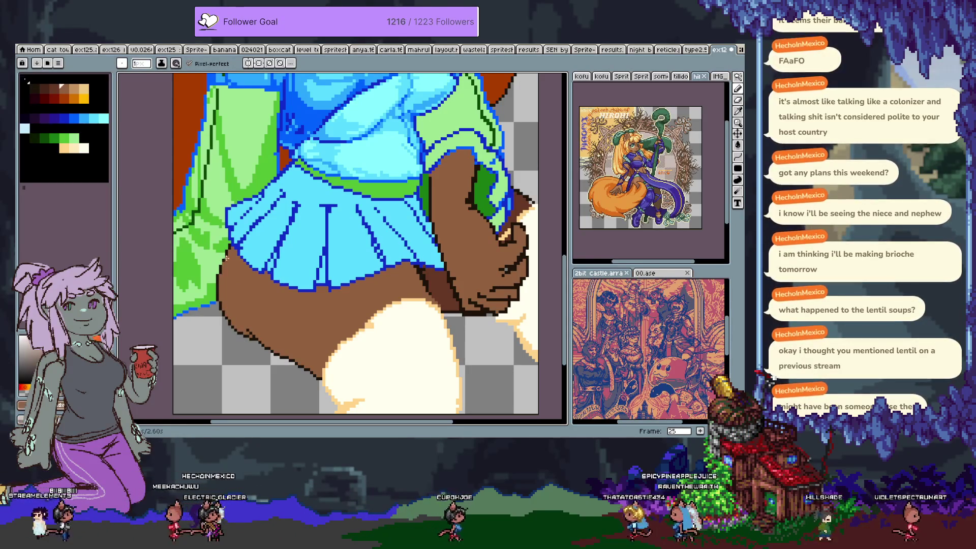
Pan to the hand and thigh and zoom to check the lower-body edges.
key(v)
key(b)
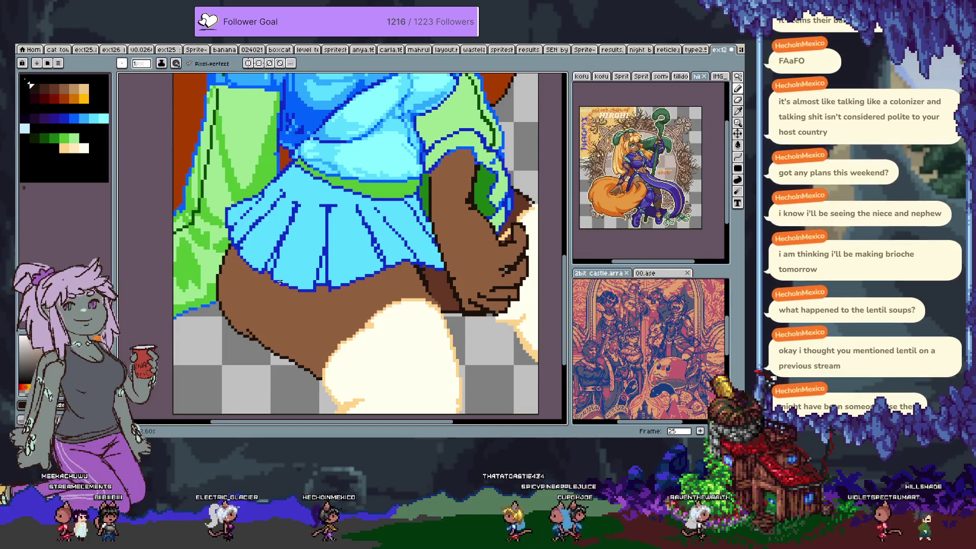
scroll(257, 278, right, 5)
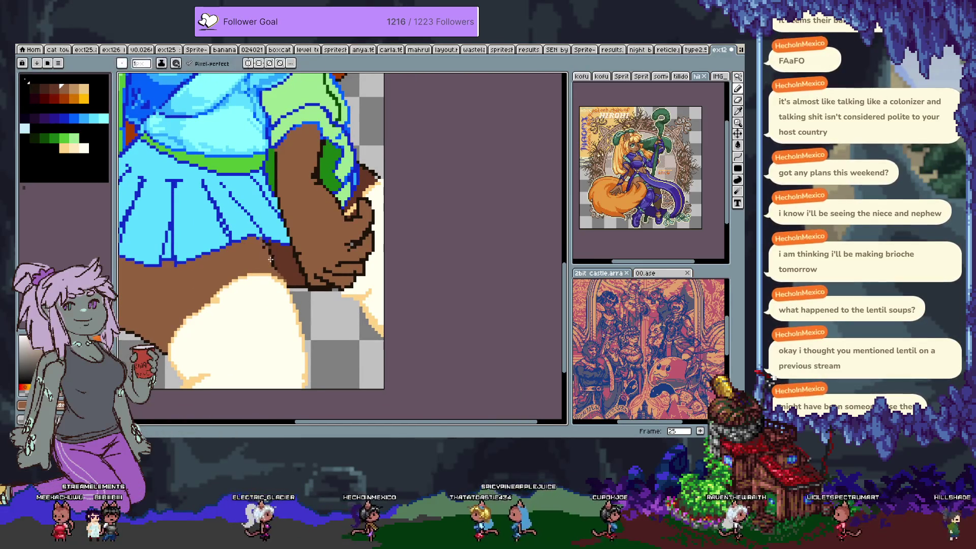
mouse_move(211, 236)
mouse_down()
mouse_move(274, 287)
mouse_move(312, 288)
mouse_up()
drag(338, 268, 332, 275)
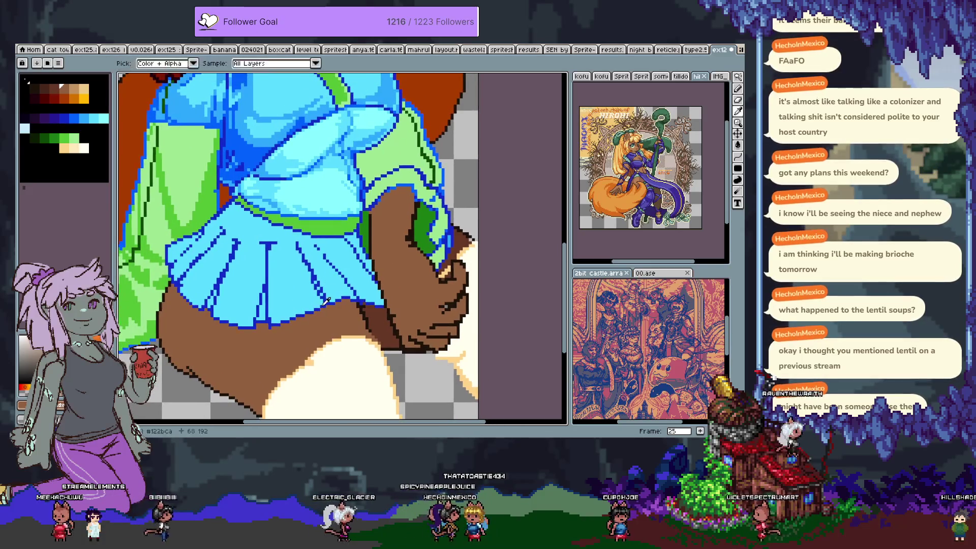
scroll(325, 303, up, 5)
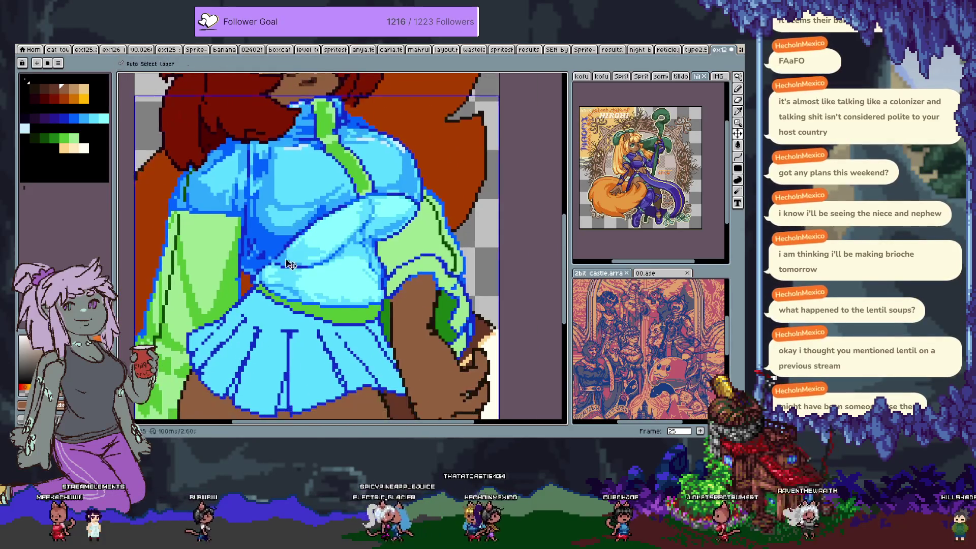
scroll(279, 272, down, 3)
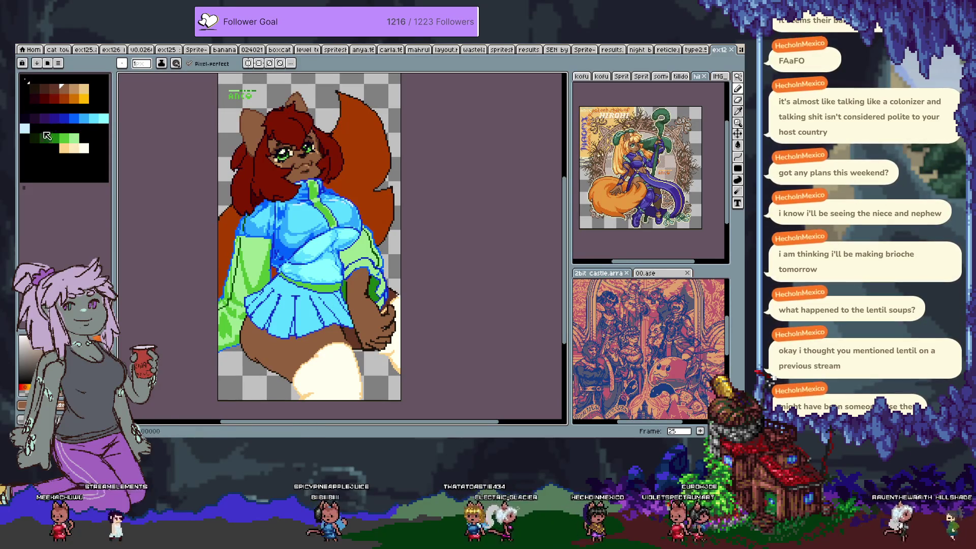
drag(32, 137, 76, 137)
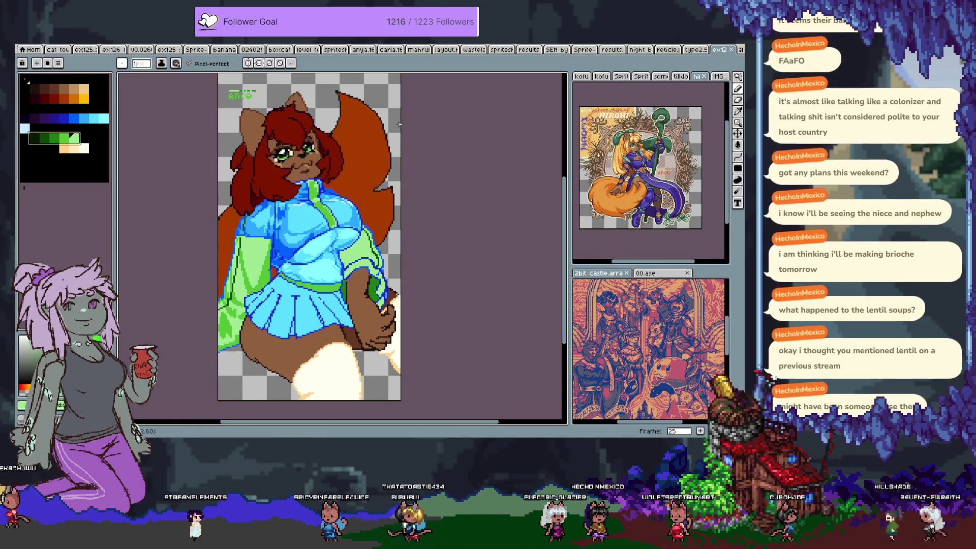
click(98, 120)
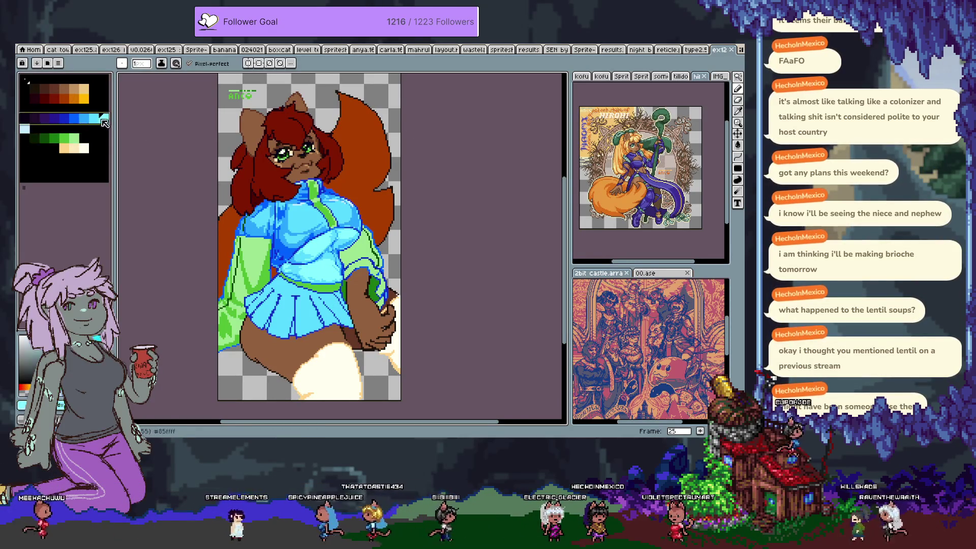
key(ctrl+u)
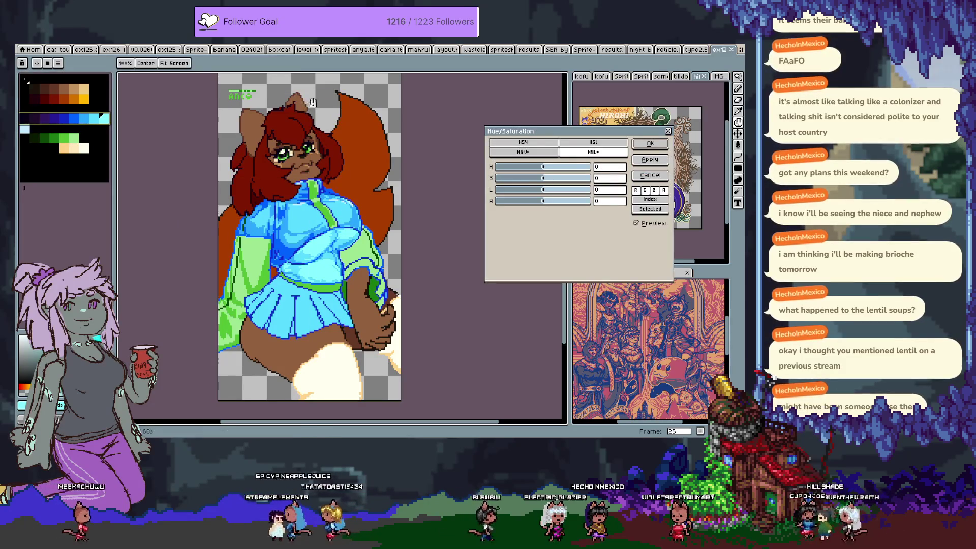
mouse_move(543, 167)
mouse_down()
mouse_move(580, 173)
mouse_move(533, 182)
mouse_move(557, 197)
mouse_move(531, 194)
mouse_up()
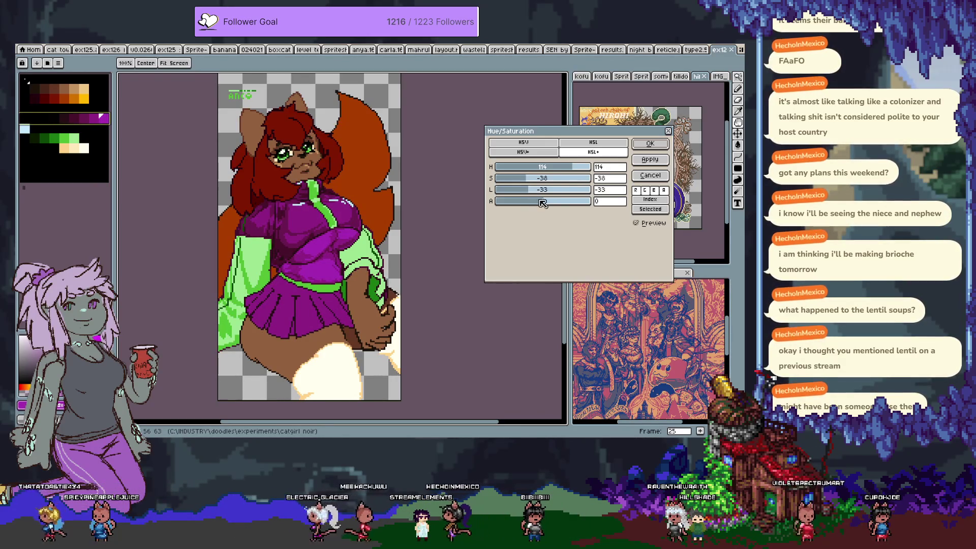
drag(540, 178, 557, 176)
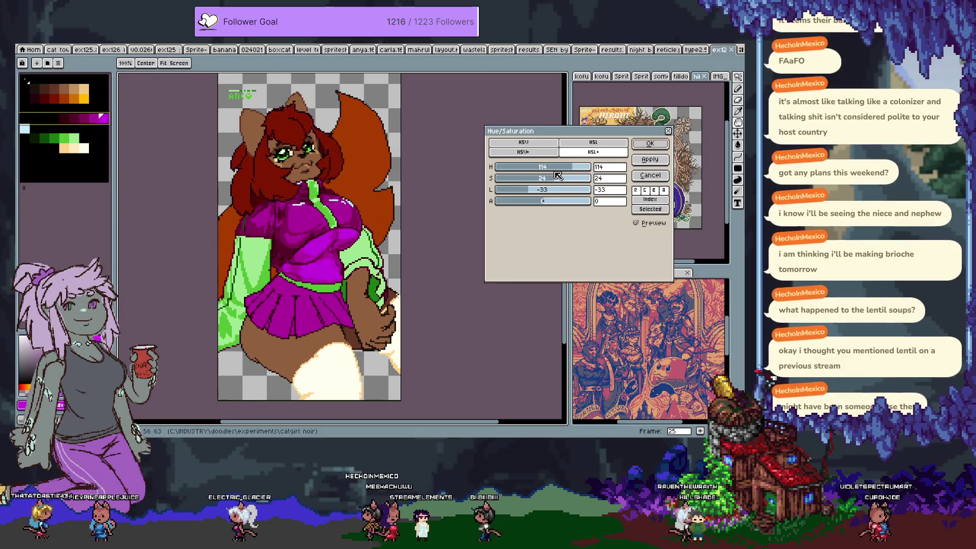
click(654, 223)
click(654, 224)
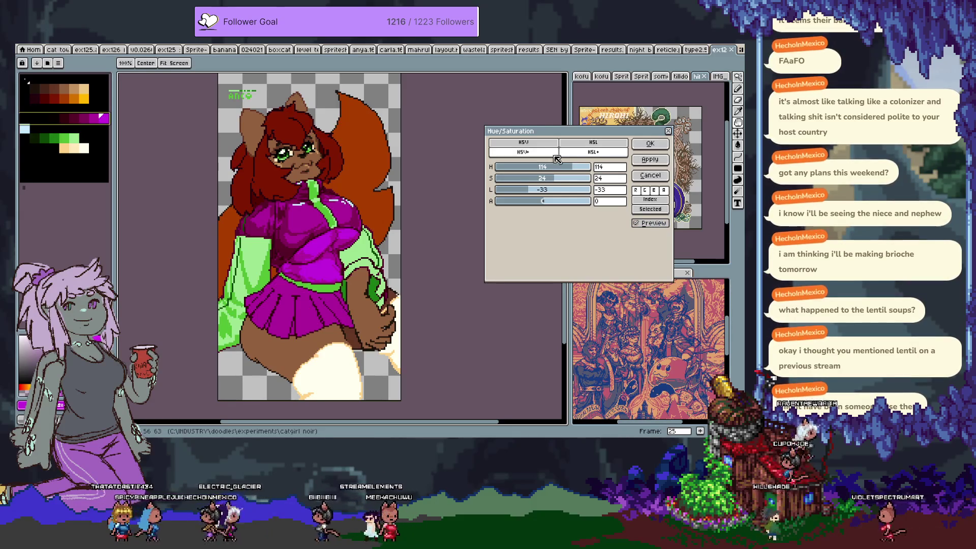
mouse_move(534, 167)
mouse_down()
mouse_move(497, 172)
mouse_move(592, 180)
mouse_move(515, 164)
mouse_up()
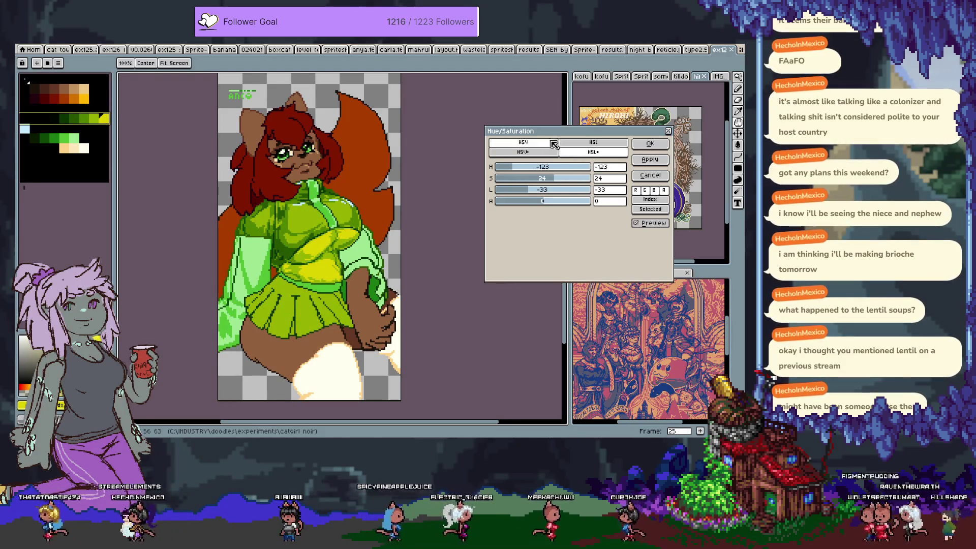
click(540, 154)
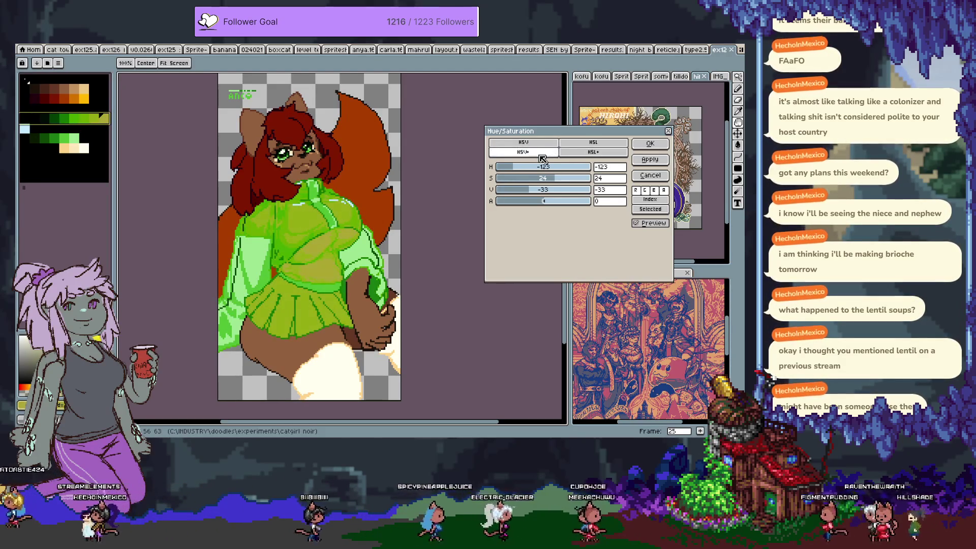
click(579, 154)
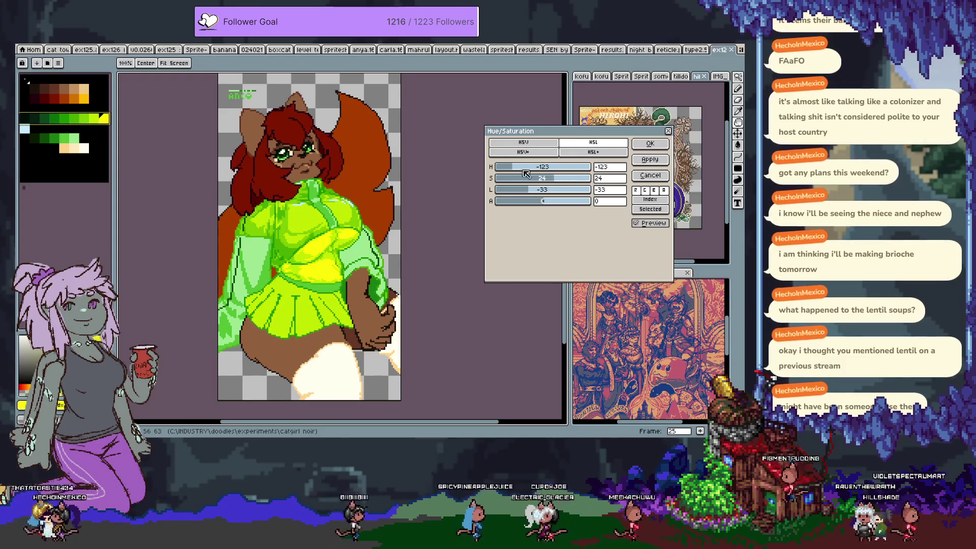
drag(513, 168, 542, 195)
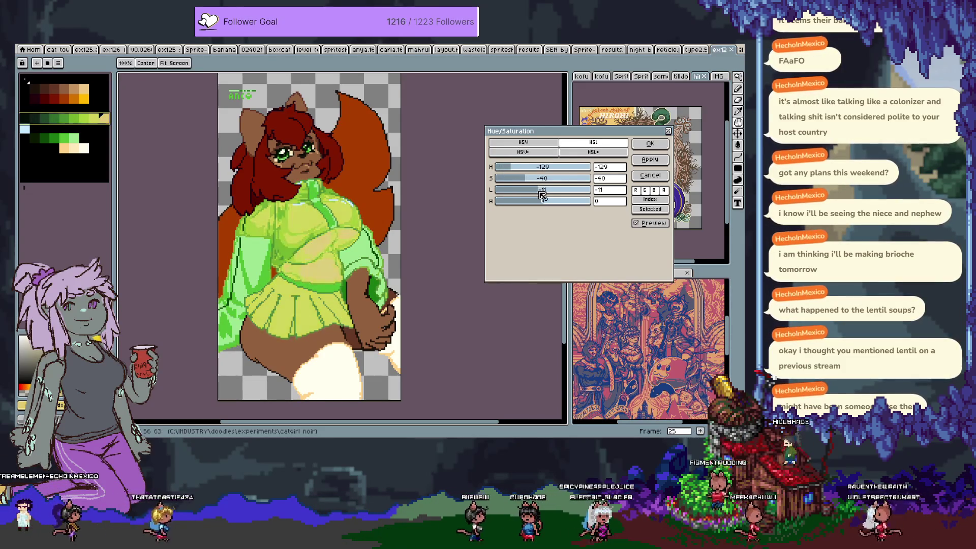
click(651, 175)
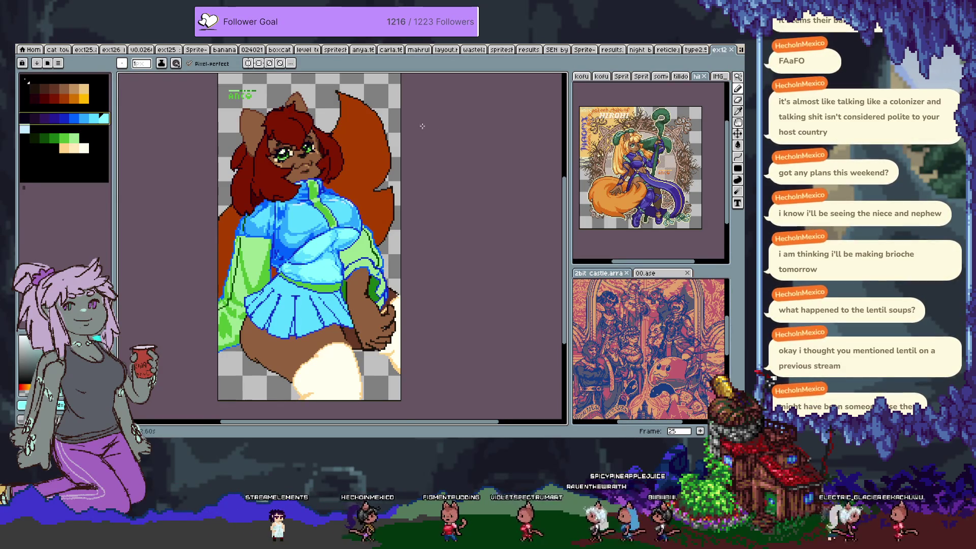
scroll(378, 187, up, 2)
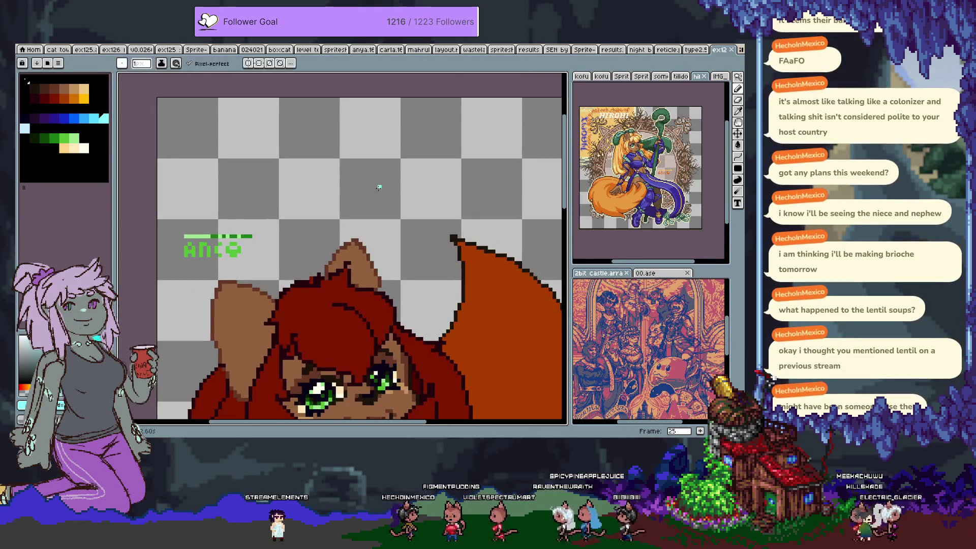
Block in a dark head shape above the character with dark brown down its left side.
key(Tab)
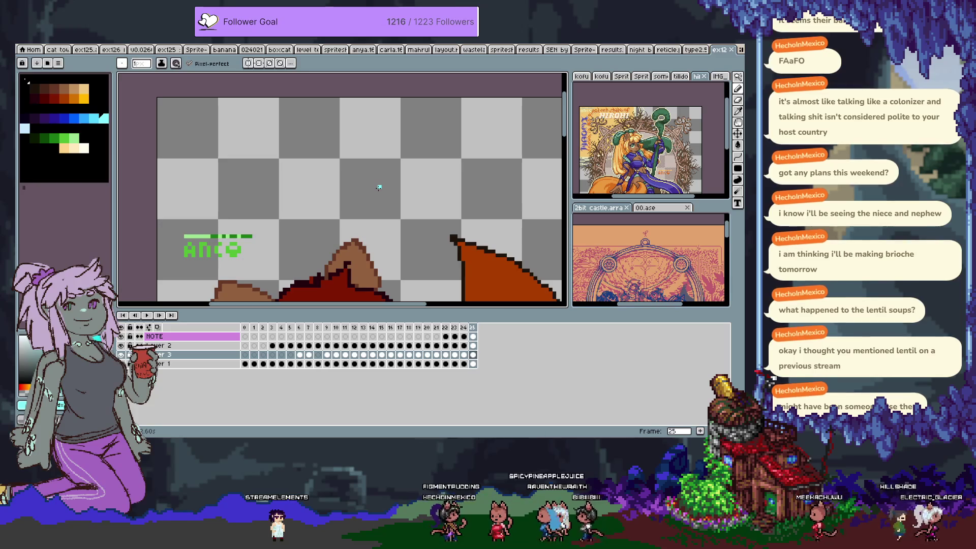
key(Tab)
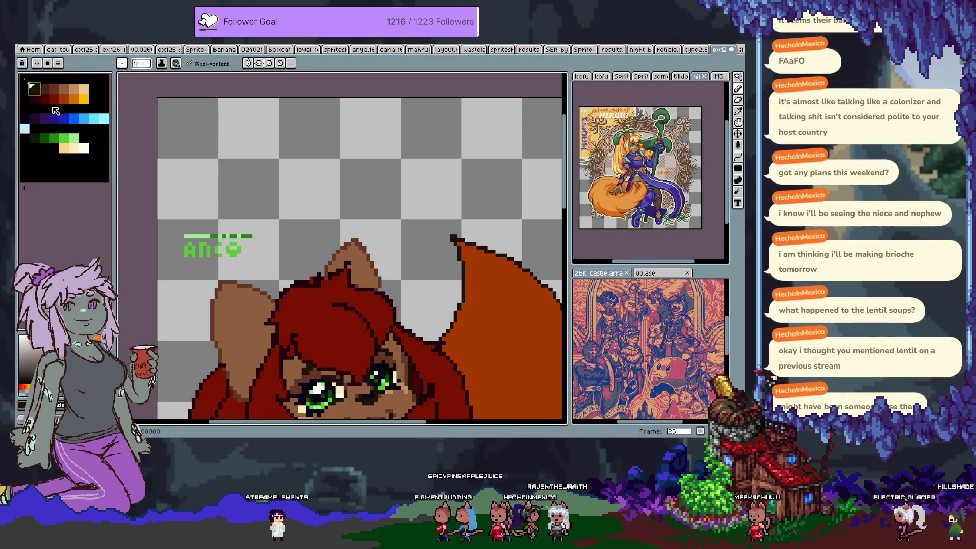
scroll(323, 179, up, 2)
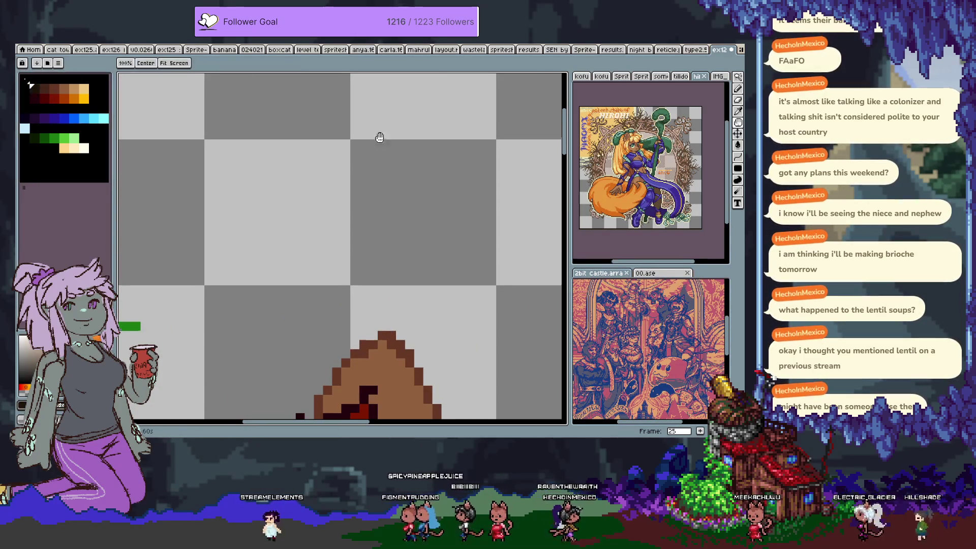
scroll(324, 147, up, 1)
key(e)
key(b)
mouse_move(336, 153)
mouse_down()
mouse_move(296, 148)
mouse_move(322, 108)
mouse_move(361, 147)
mouse_move(358, 110)
mouse_move(362, 138)
mouse_up()
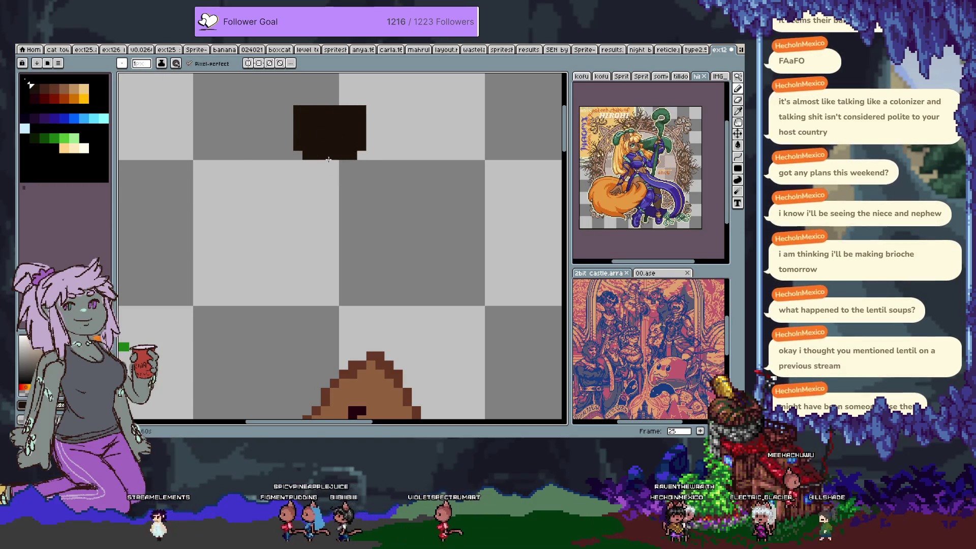
click(55, 90)
drag(308, 109, 309, 139)
key(shift)
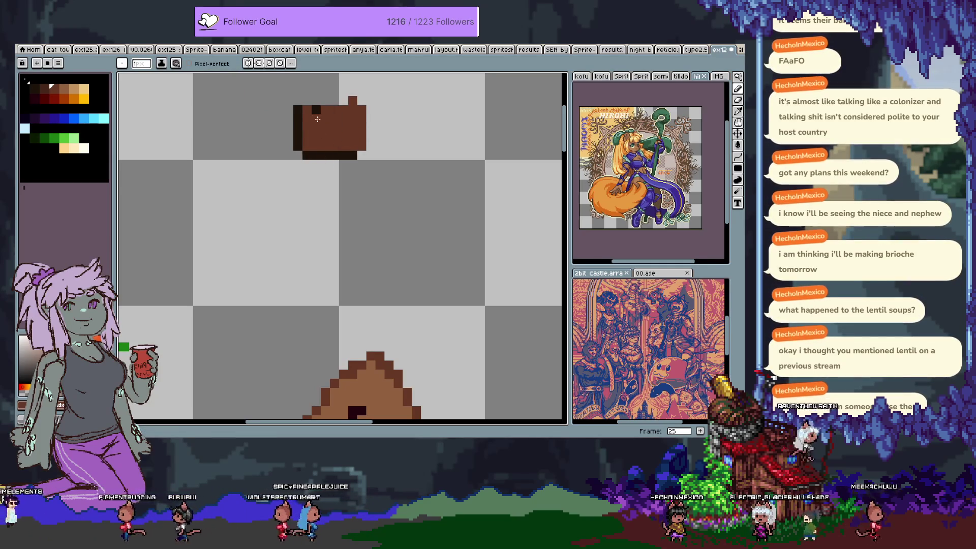
drag(309, 131, 309, 197)
Paint orange hair across the head's top and dark brown ears, undoing a darkened corner.
click(73, 98)
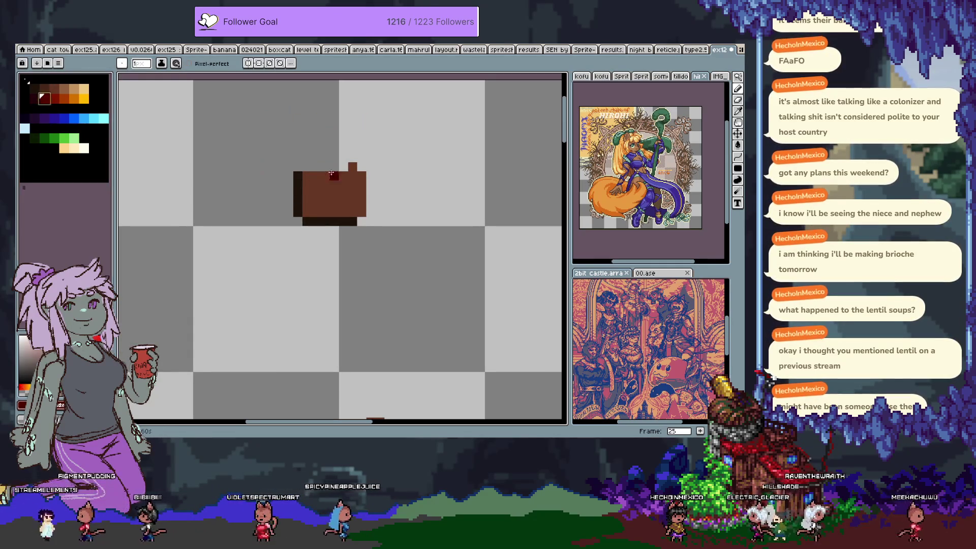
click(327, 158)
mouse_move(327, 160)
mouse_down()
mouse_move(351, 173)
mouse_move(335, 181)
mouse_move(305, 130)
mouse_move(326, 140)
mouse_move(317, 157)
mouse_move(366, 131)
mouse_move(356, 149)
mouse_up()
click(51, 87)
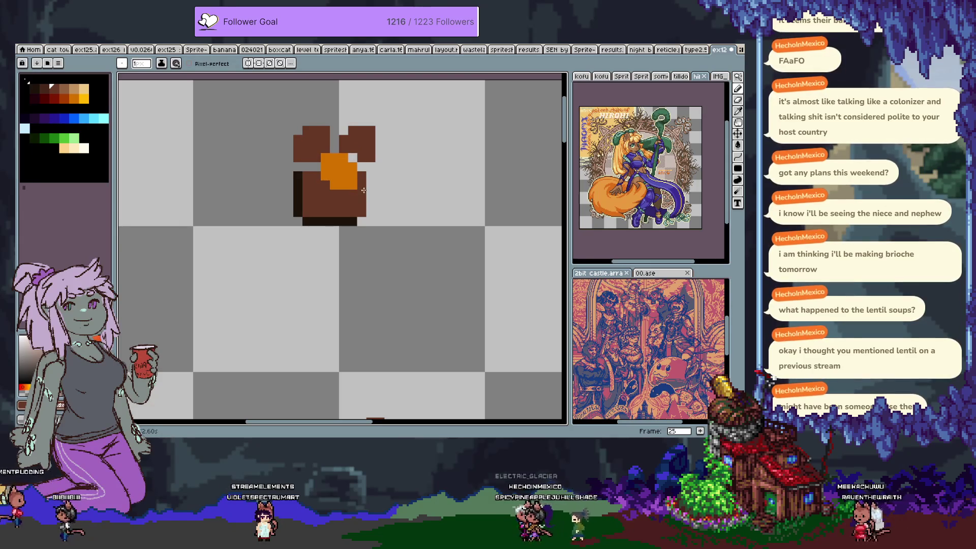
key(i)
alt+click(371, 213)
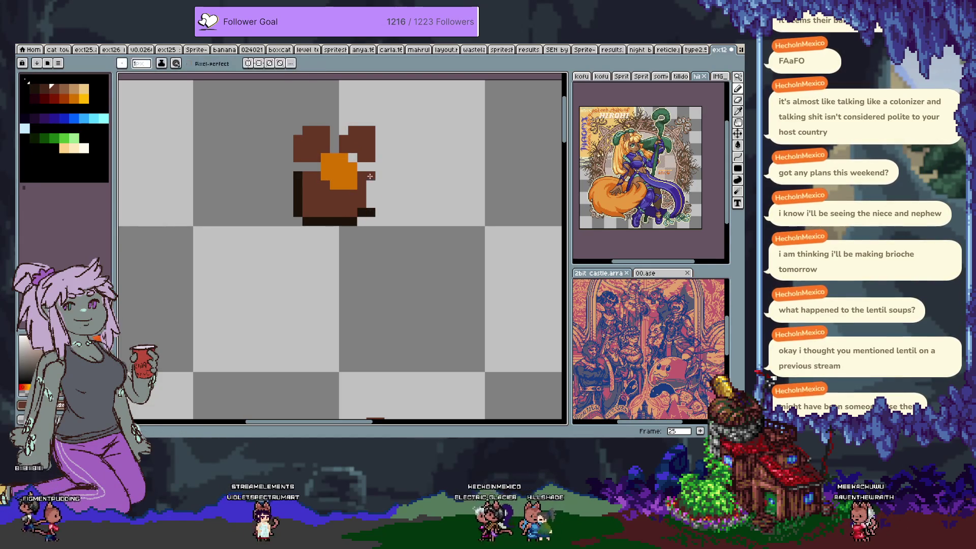
drag(370, 201, 358, 232)
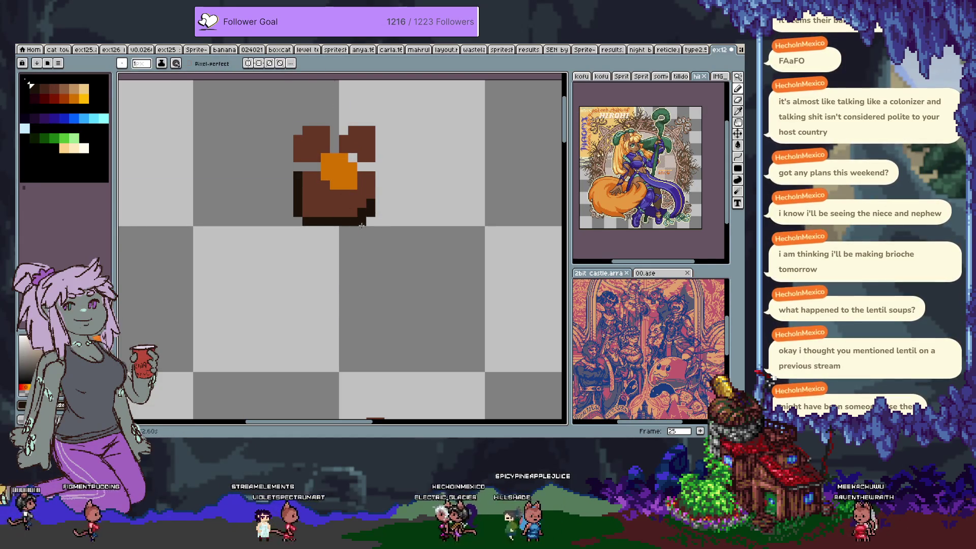
key(ctrl+z)
key(ctrl+z)
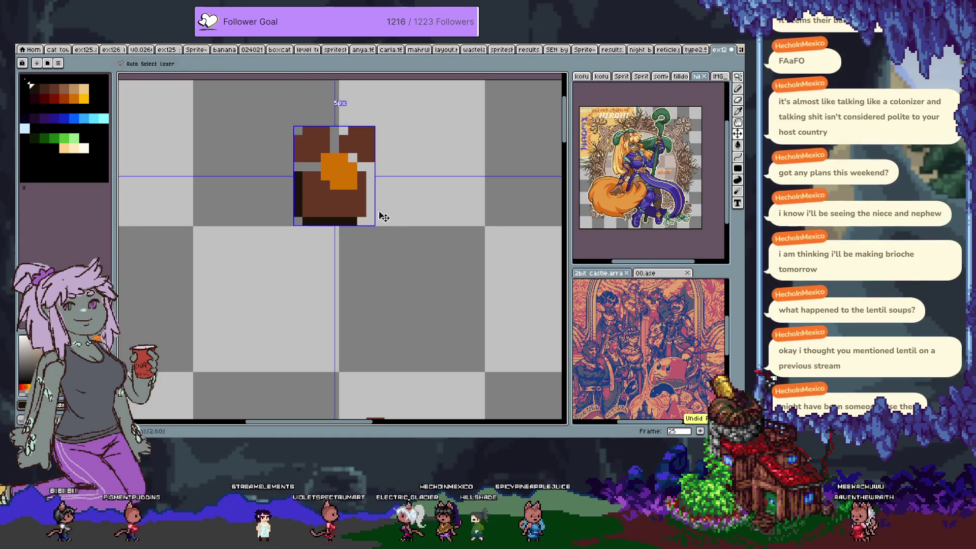
alt+click(332, 177)
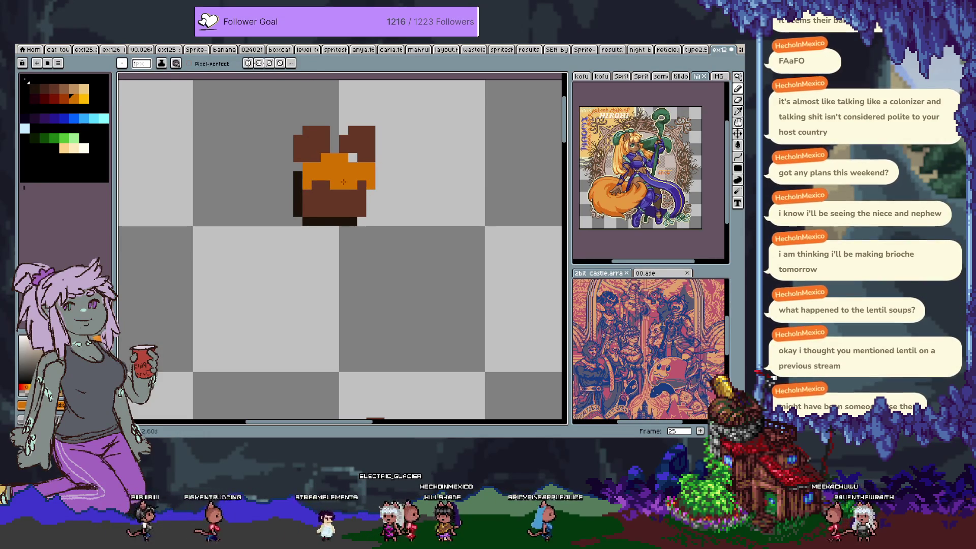
Paint red-orange along both head edges and a curved tail on the left.
click(60, 102)
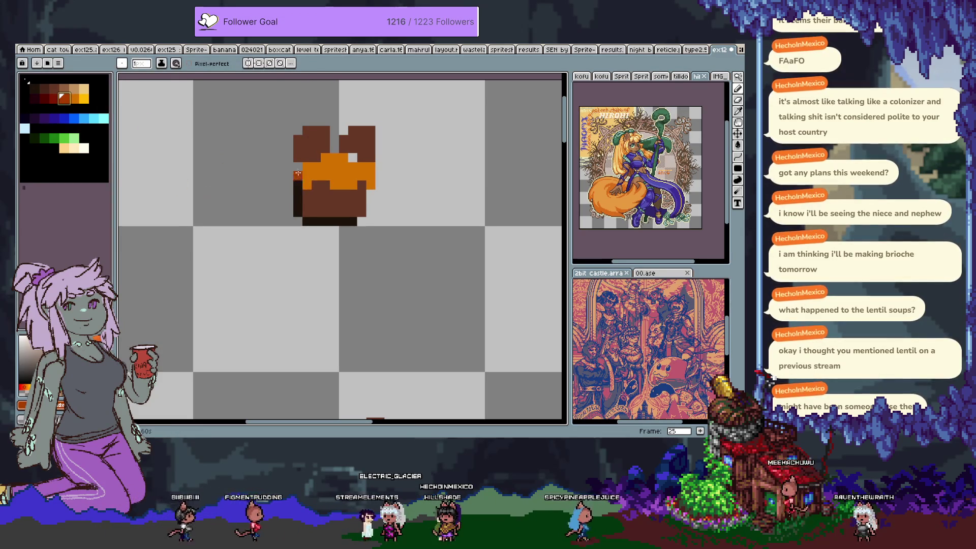
drag(289, 165, 288, 205)
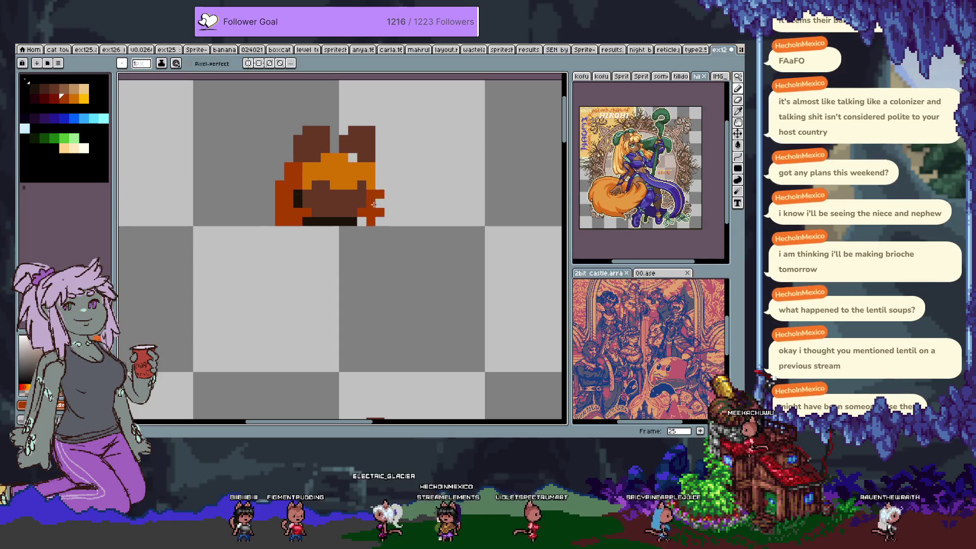
drag(380, 207, 362, 221)
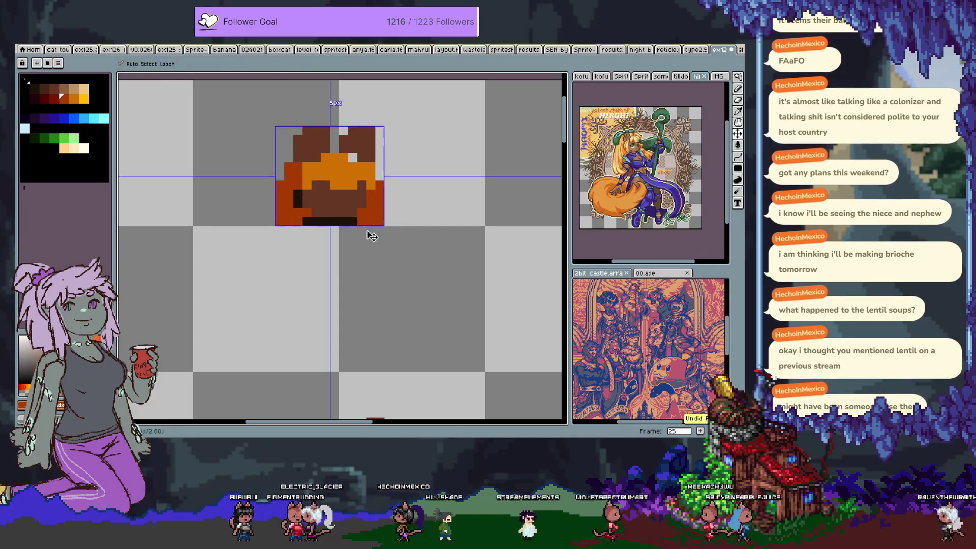
drag(283, 156, 258, 200)
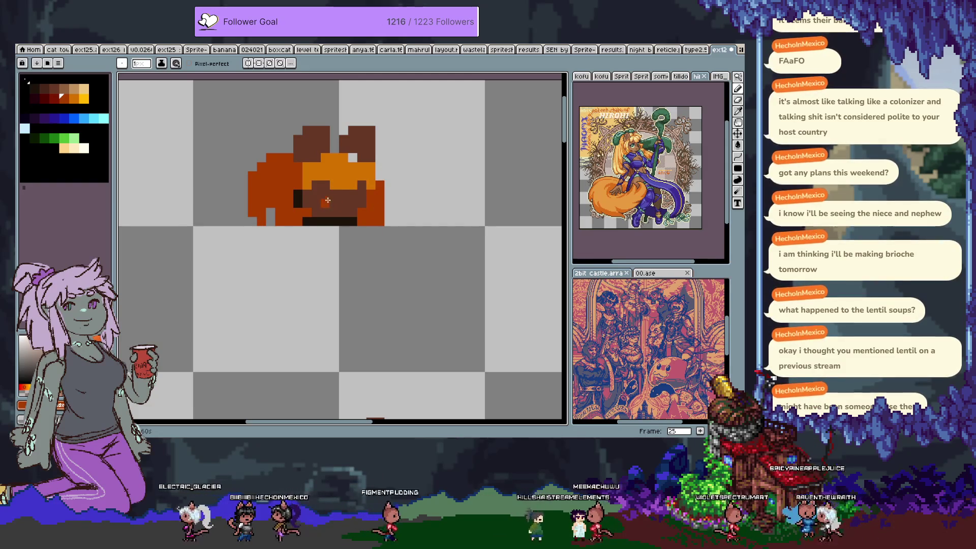
Draw a dark row under the chin and a few dark face pixels, undoing stray edits.
click(58, 140)
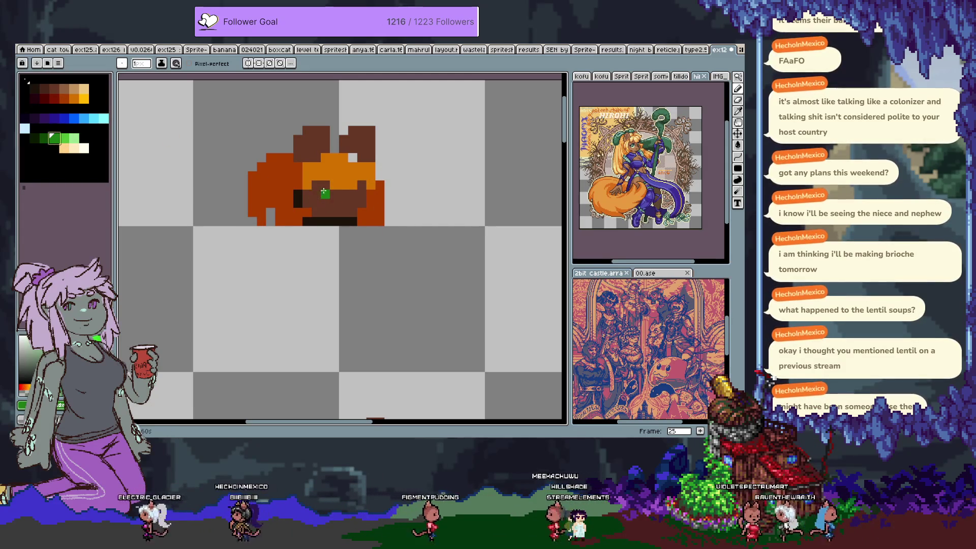
click(317, 194)
key(ctrl+z)
key(ctrl+z)
alt+click(322, 213)
mouse_move(298, 229)
mouse_down()
mouse_move(351, 232)
mouse_move(312, 222)
mouse_move(323, 230)
mouse_up()
alt+click(331, 204)
alt+click(313, 232)
key(ctrl+z)
click(341, 204)
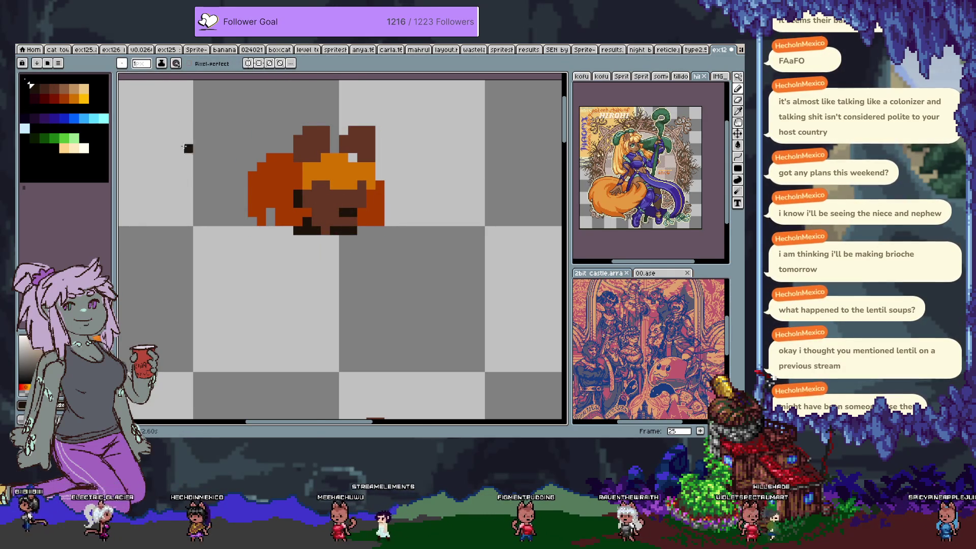
Paint both eyes in white and green with dark green shading, plus a dark chin pixel.
click(84, 148)
drag(325, 194, 325, 203)
click(363, 201)
click(65, 138)
click(252, 193)
click(361, 203)
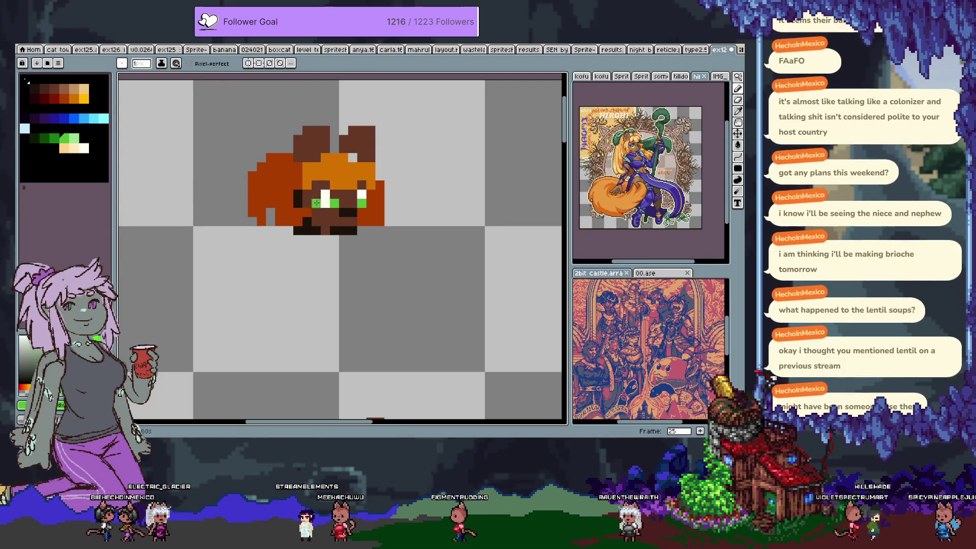
click(52, 140)
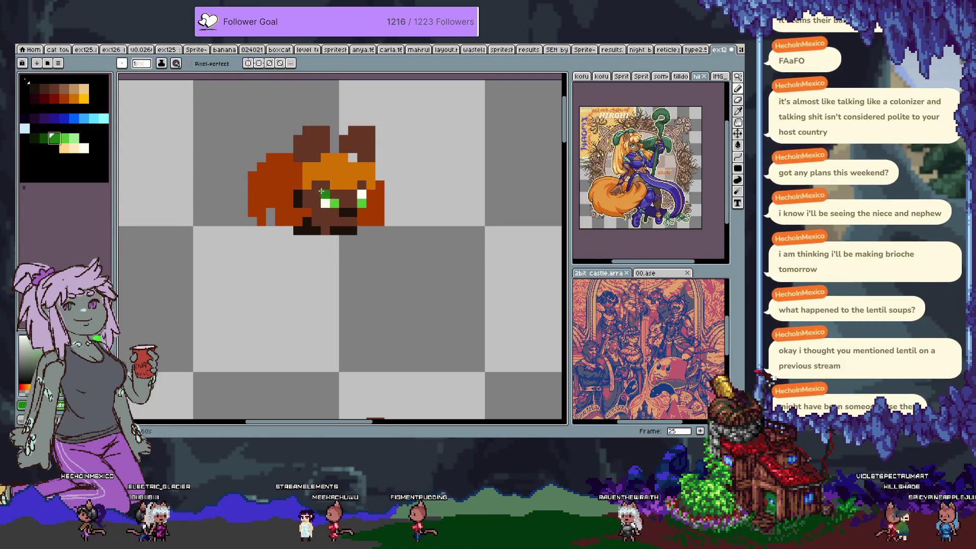
alt+click(351, 231)
click(361, 231)
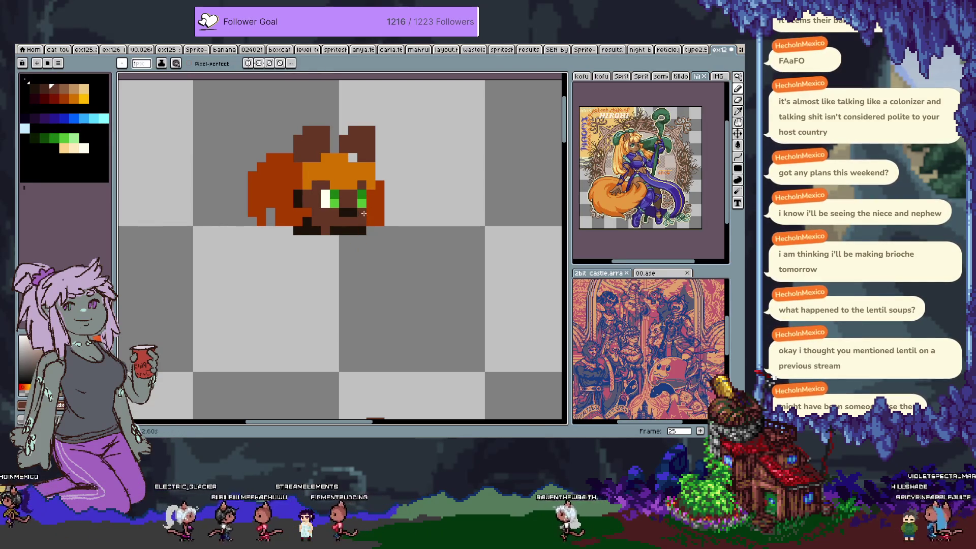
Outline the right eye in dark pixels and add white highlights near the eye and mouth.
alt+click(372, 195)
drag(353, 193, 353, 203)
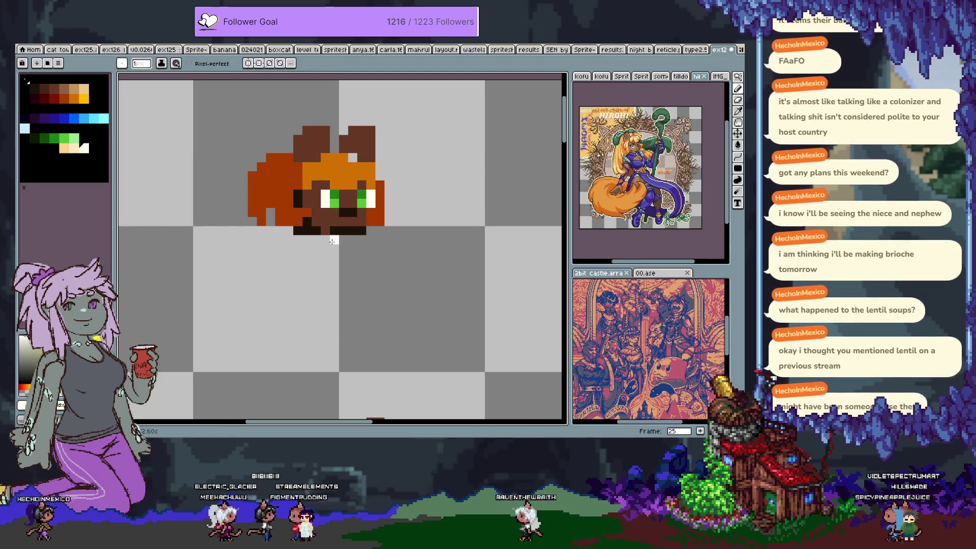
key(ctrl+z)
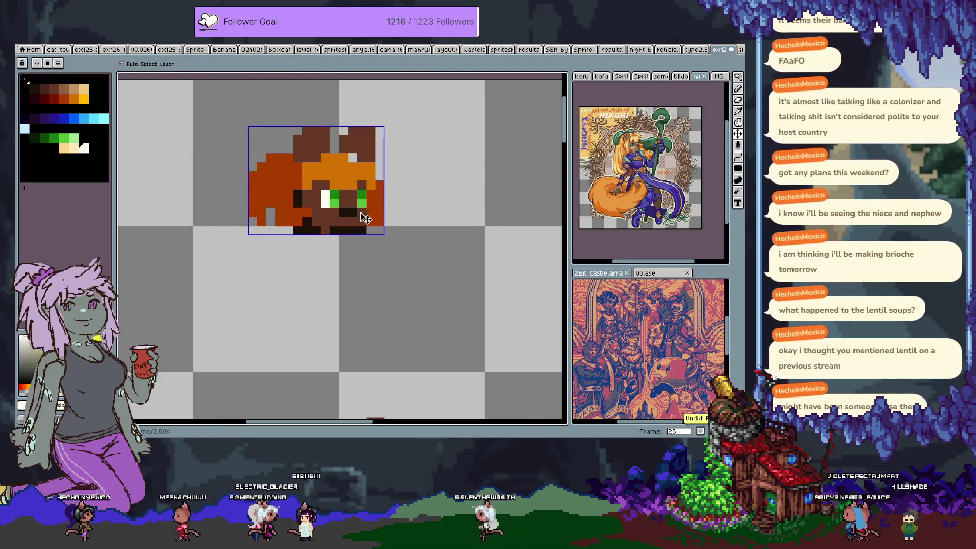
alt+click(337, 208)
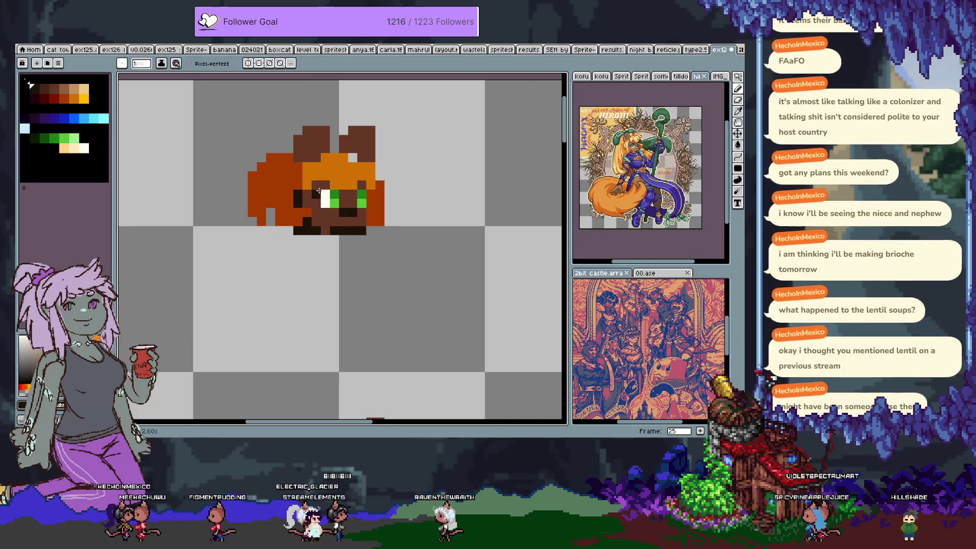
key(ctrl+z)
key(ctrl+z)
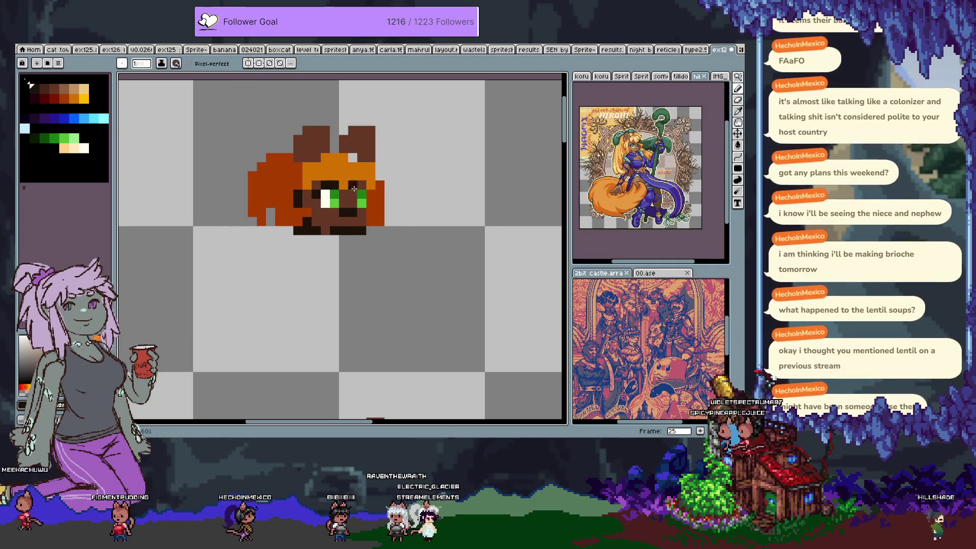
click(370, 194)
alt+click(326, 199)
click(371, 203)
click(361, 212)
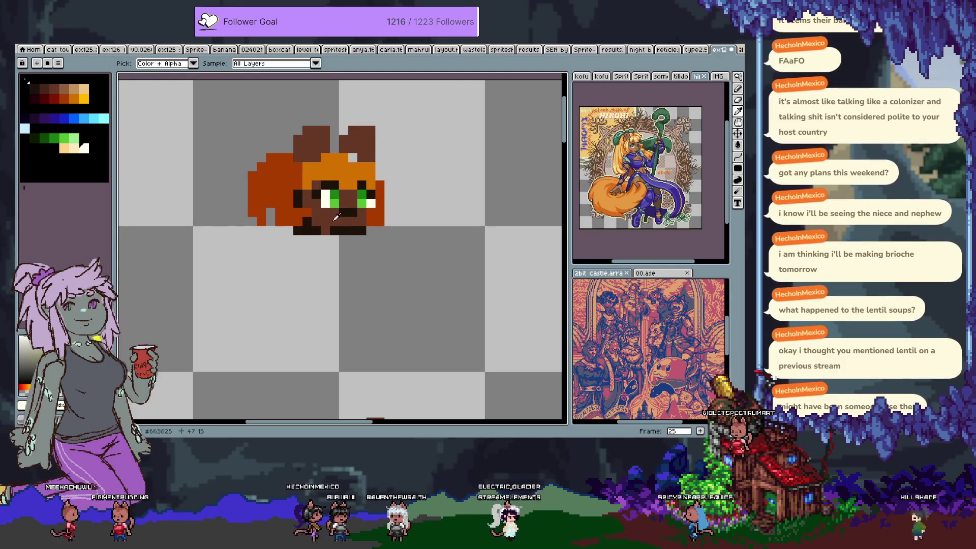
Try a black outline on the tail's lower-left edge, then undo it.
alt+click(298, 198)
drag(271, 212, 289, 231)
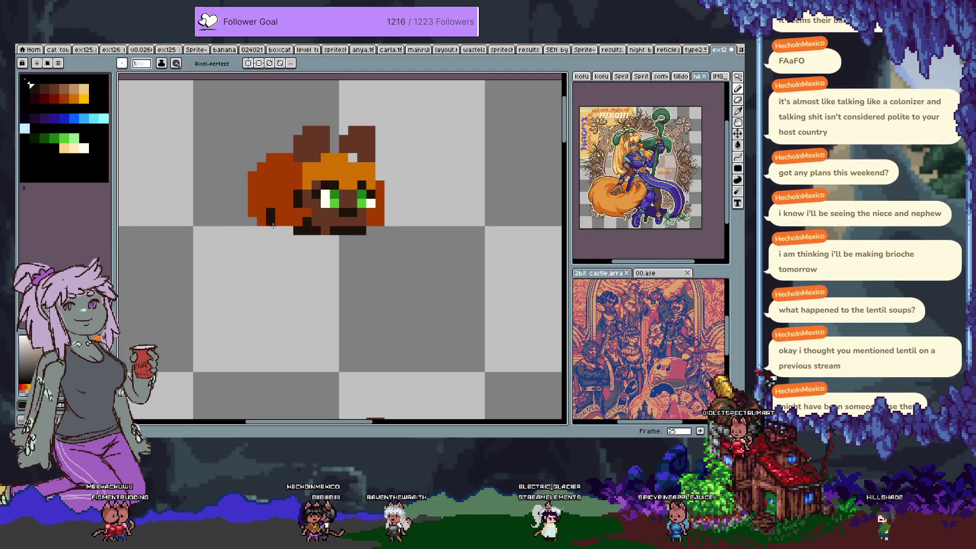
key(ctrl+z)
key(ctrl+z)
scroll(312, 227, down, 1)
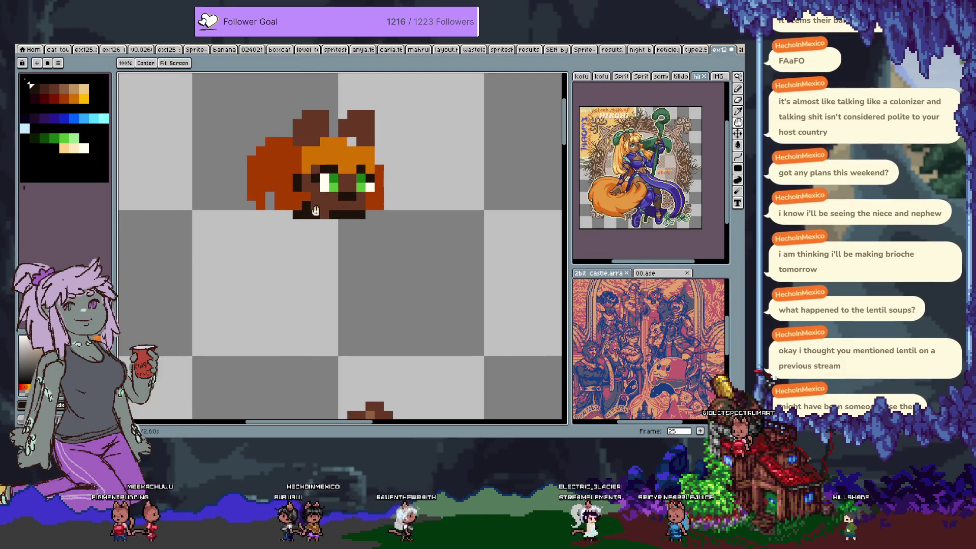
Paint a row of light orange-yellow highlight pixels across the top of the chibi's hair.
key(bracketright)
click(342, 151)
key(ctrl+z)
drag(323, 141, 347, 142)
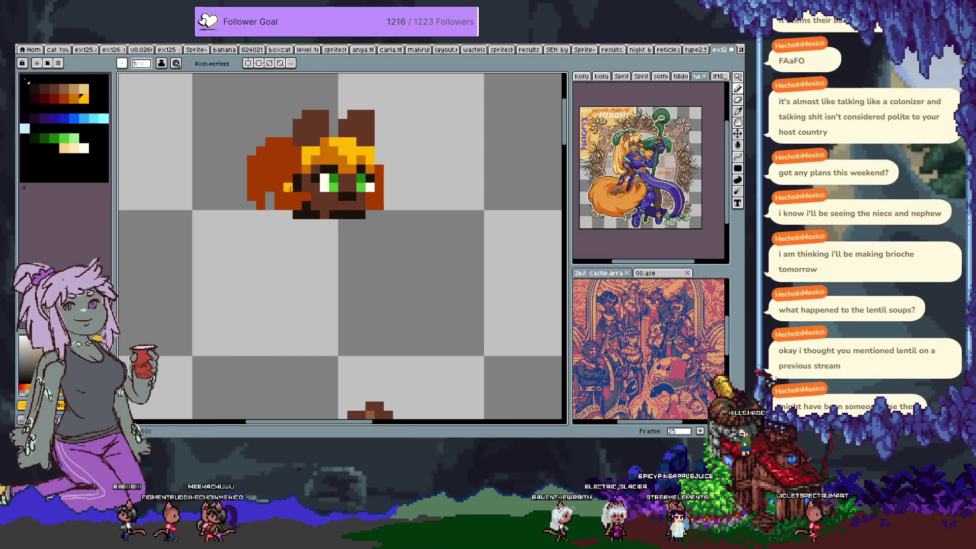
Try dark pixels under the chibi's chin, undo them, and select dark blue for the shirt.
alt+click(294, 137)
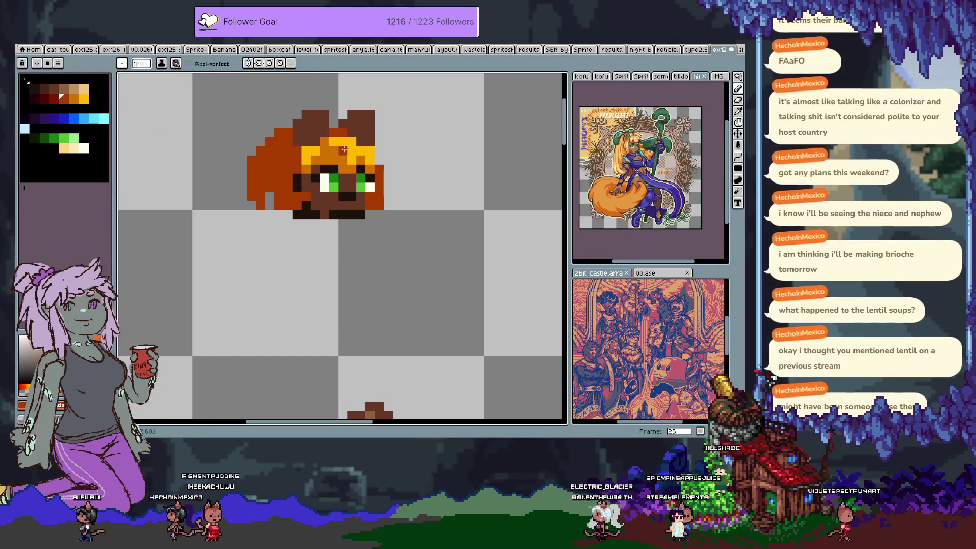
click(316, 225)
mouse_move(316, 225)
mouse_down()
mouse_move(327, 168)
mouse_move(344, 167)
mouse_up()
alt+click(336, 158)
click(336, 172)
key(ctrl+z)
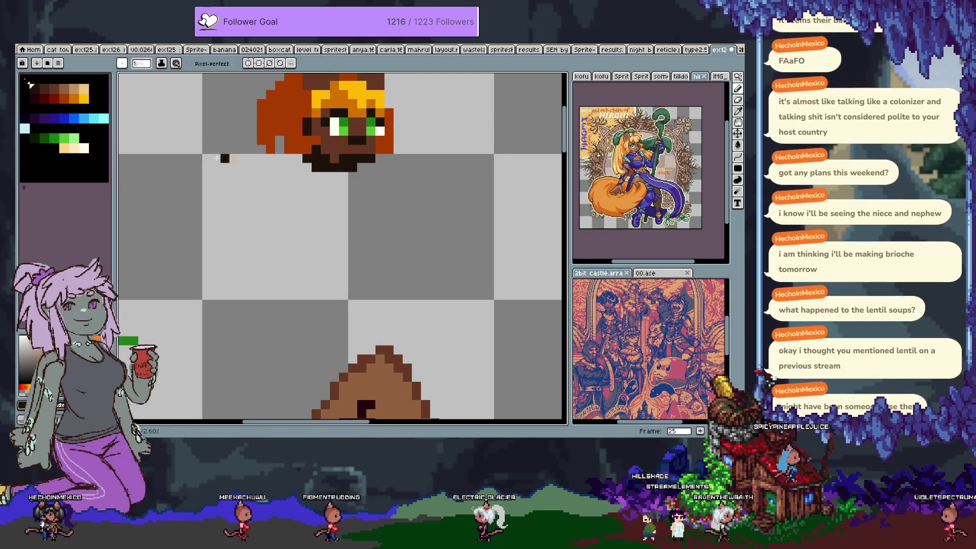
key(ctrl+z)
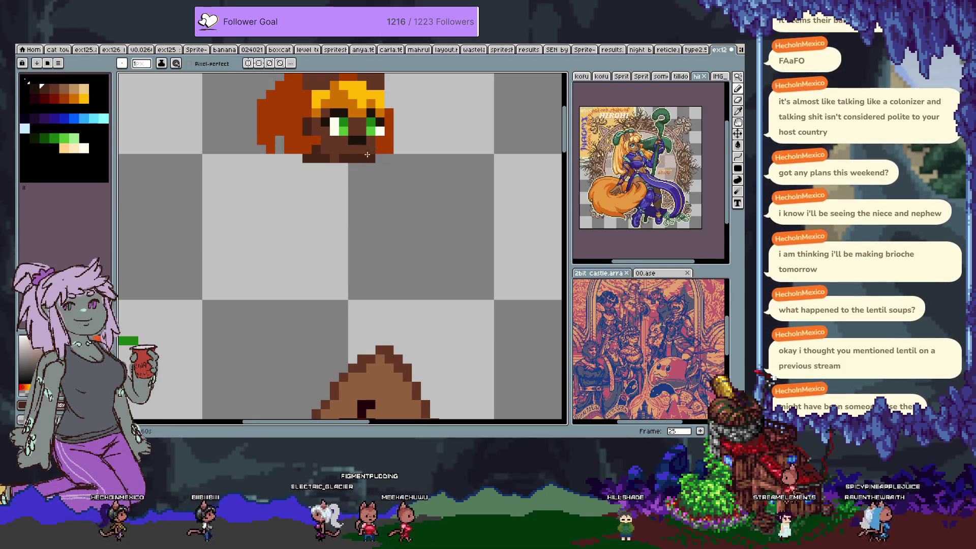
click(62, 120)
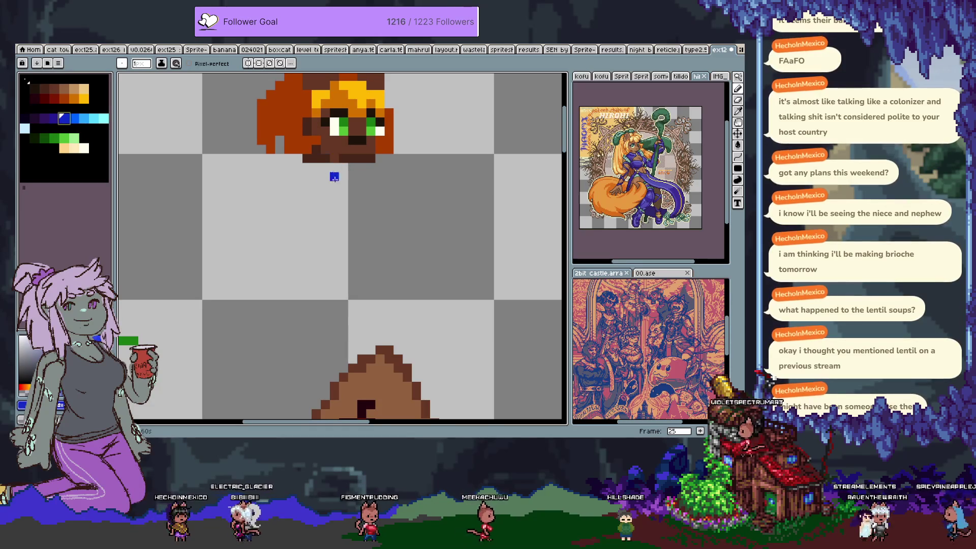
scroll(348, 185, down, 2)
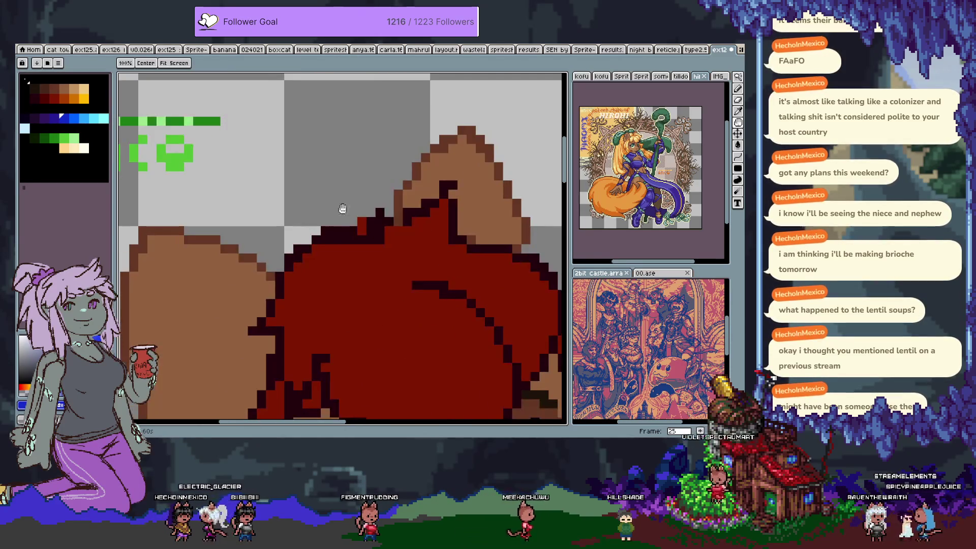
Draw dark blue shoulder rows under the chibi's chin, widening them left and right.
scroll(358, 274, down, 2)
key(space)
drag(358, 274, 353, 218)
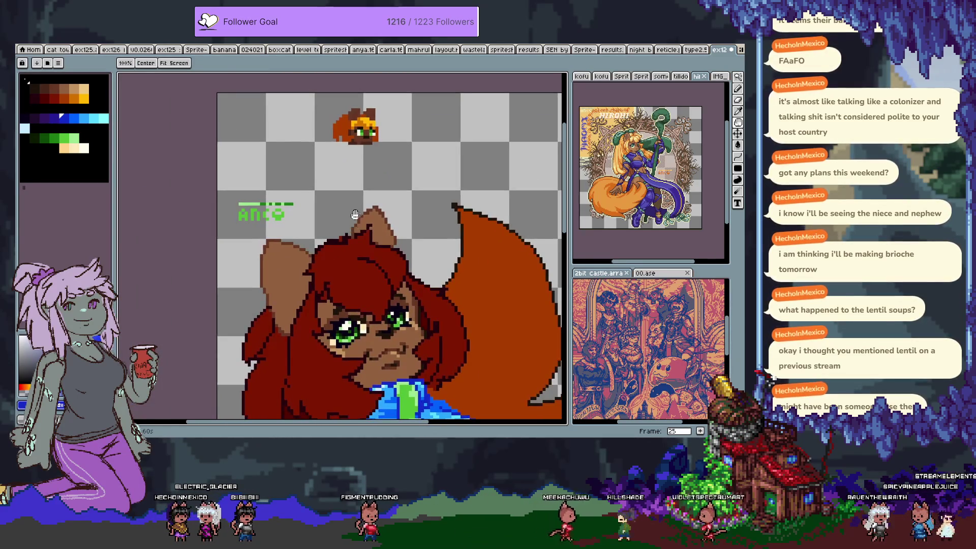
scroll(356, 204, up, 1)
scroll(351, 185, down, 1)
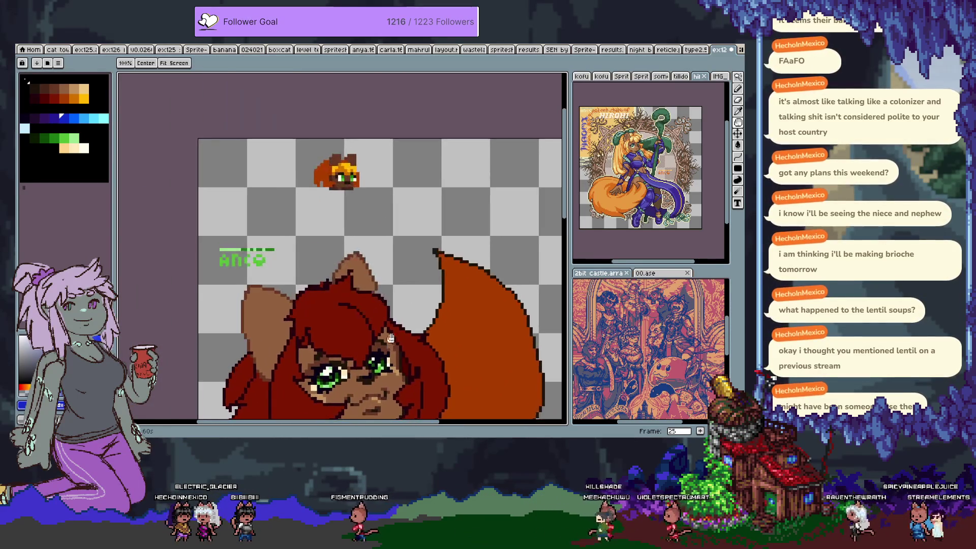
scroll(351, 185, up, 5)
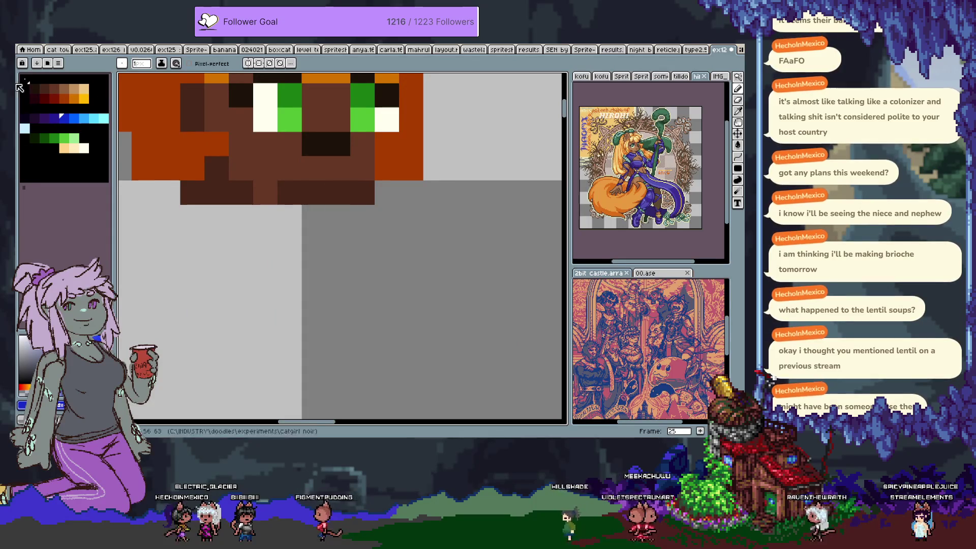
click(54, 118)
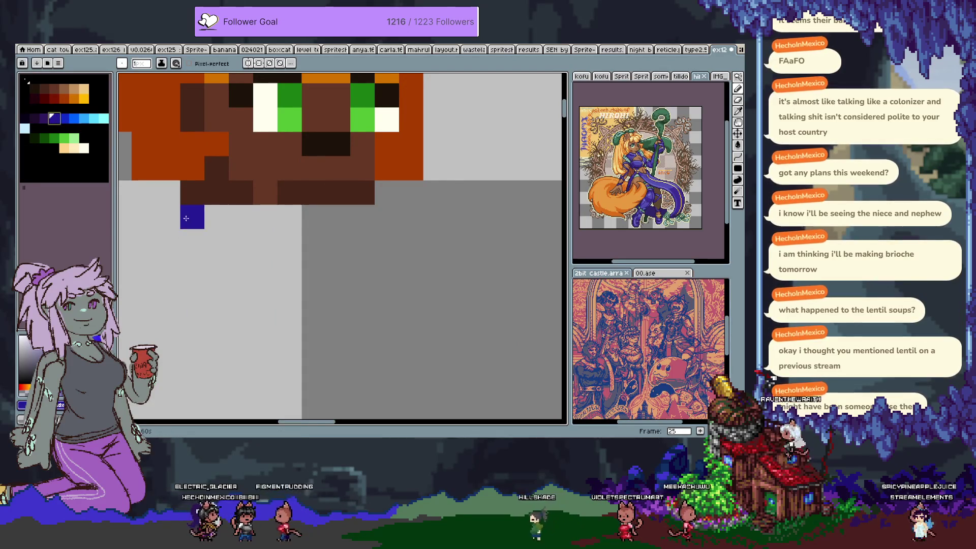
drag(189, 221, 385, 205)
key(ctrl+z)
drag(190, 217, 358, 206)
mouse_move(177, 197)
mouse_down()
mouse_move(364, 183)
mouse_move(161, 219)
mouse_up()
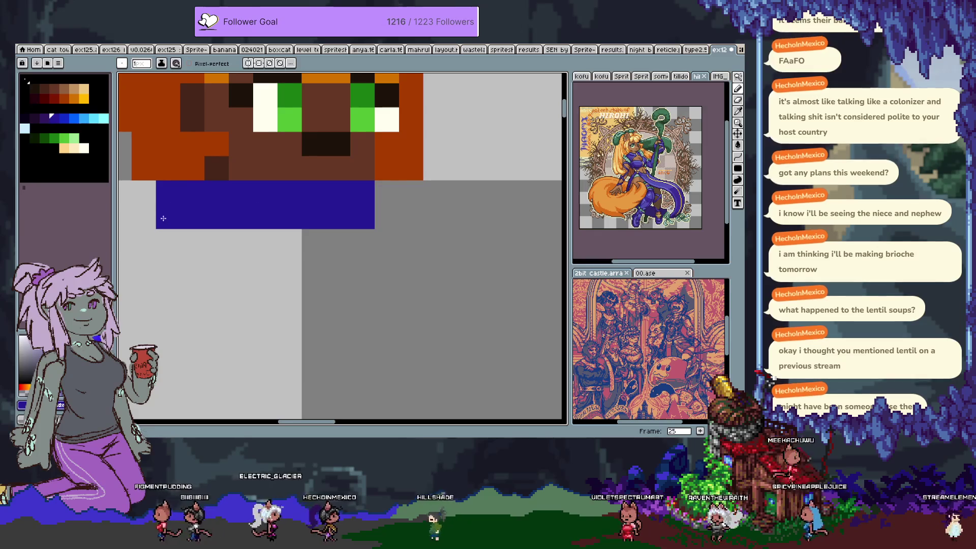
mouse_move(376, 198)
mouse_down()
mouse_move(381, 192)
mouse_move(387, 216)
mouse_up()
Paint a green neckline strip down the middle of the blue shoulders.
drag(285, 234, 305, 228)
click(125, 134)
key(ctrl+z)
click(52, 136)
drag(358, 187, 347, 205)
click(347, 205)
Eyedrop the shirt blue and fill a stepped blue area below the shoulder row.
scroll(305, 214, down, 2)
key(alt)
alt+click(289, 217)
mouse_move(302, 230)
mouse_down()
mouse_move(264, 242)
mouse_move(336, 246)
mouse_move(410, 227)
mouse_move(401, 231)
mouse_up()
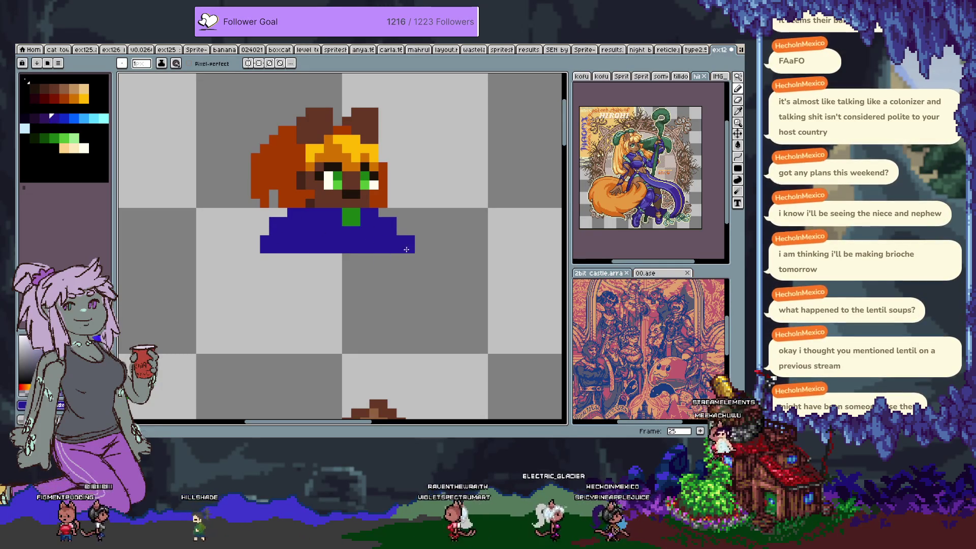
Draw a green diagonal sash down across the chibi's shirt.
key(v)
key(b)
drag(370, 230, 384, 242)
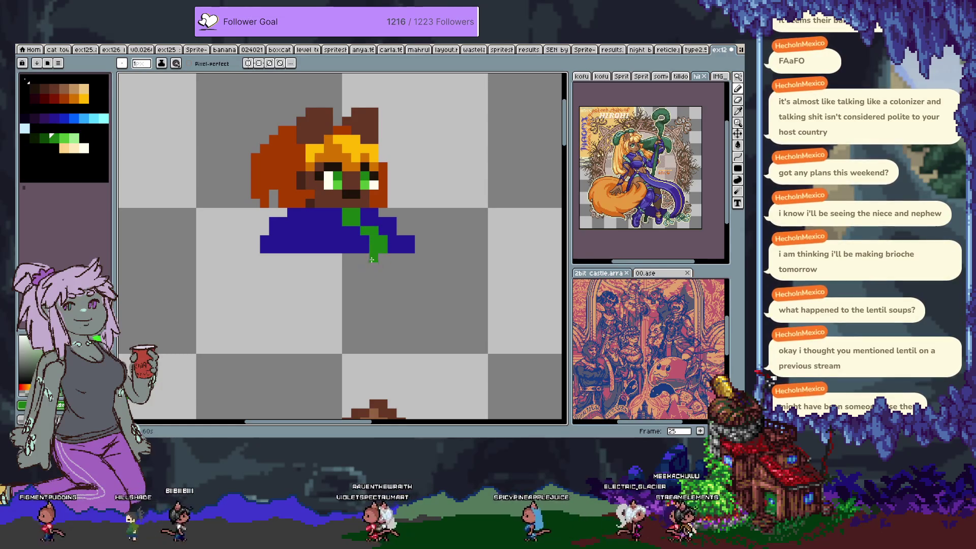
Paint bright blue shading across the shirt, including its bottom row and lower right.
click(74, 118)
drag(330, 231, 350, 231)
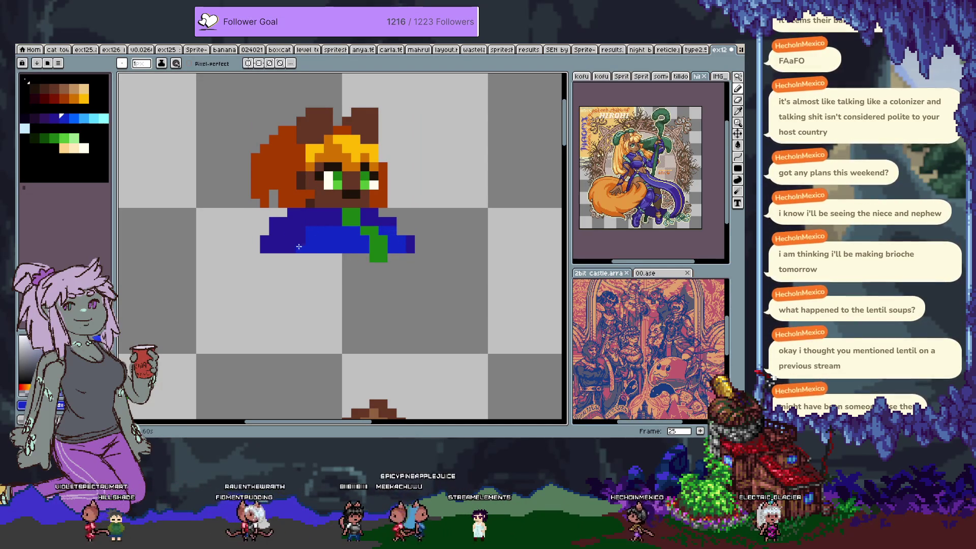
drag(350, 266, 342, 216)
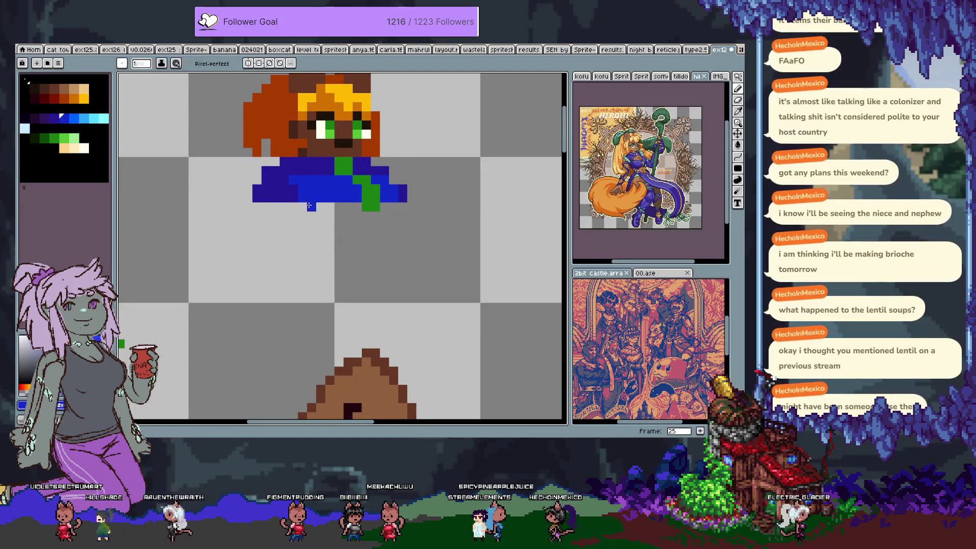
click(302, 206)
drag(384, 206, 390, 215)
scroll(330, 101, up, 3)
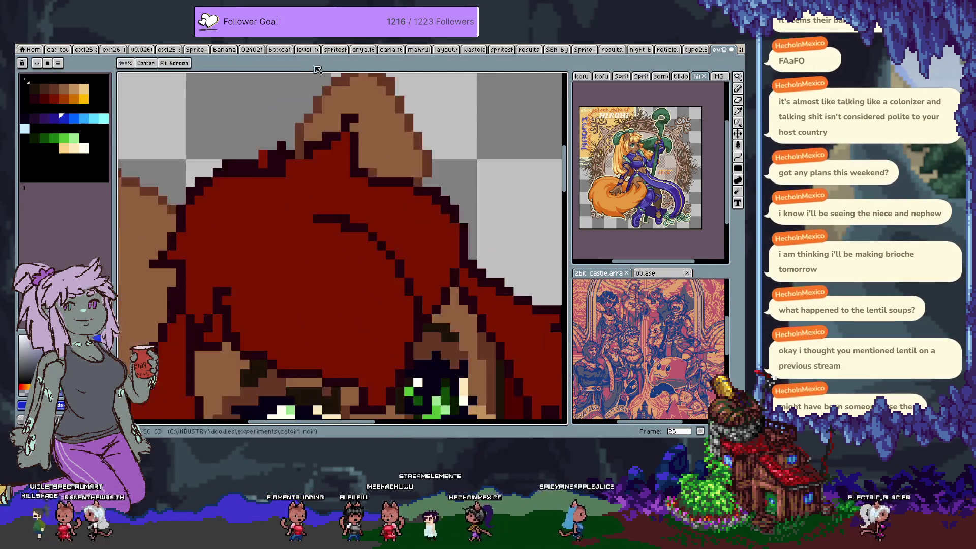
Outline the skirt in cyan under the shirt and fill it with #59dcff.
scroll(370, 316, down, 5)
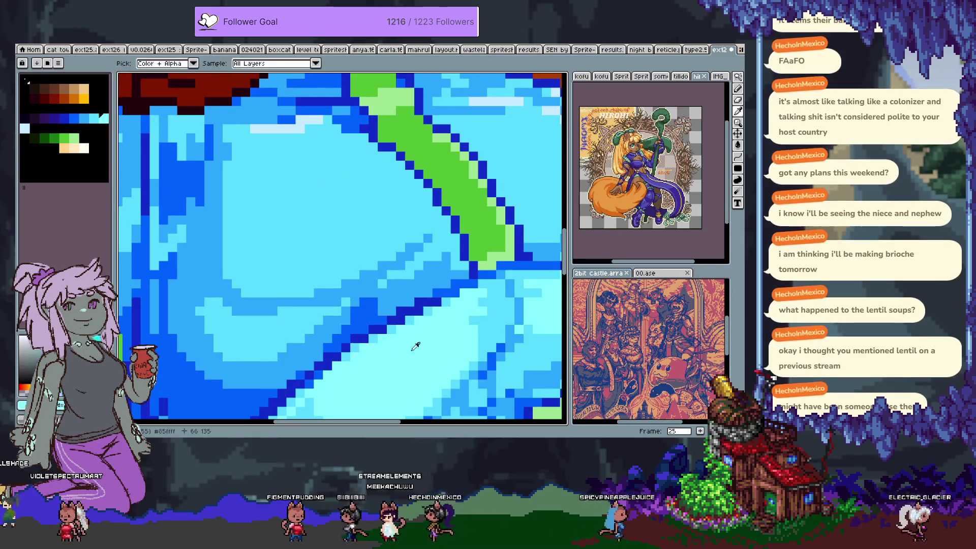
scroll(403, 326, up, 2)
scroll(403, 326, down, 5)
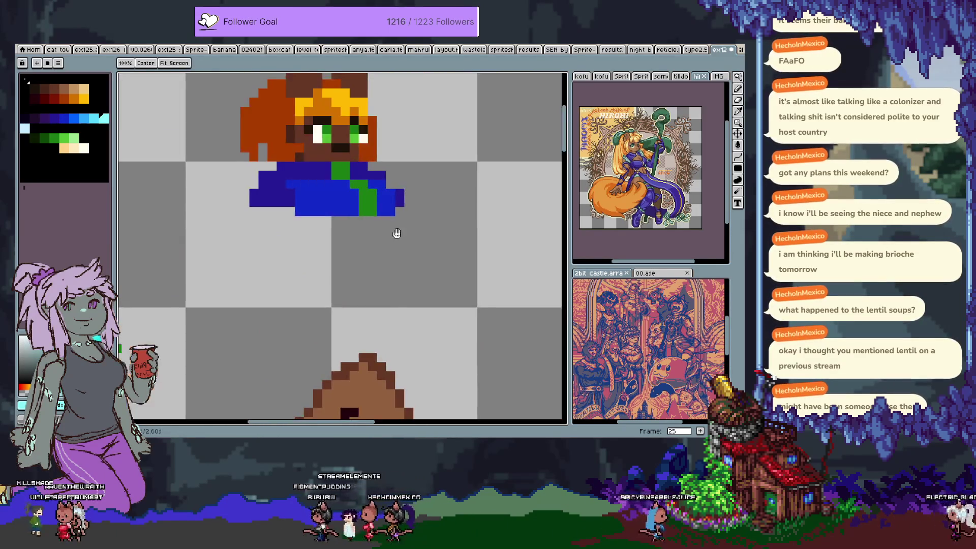
mouse_move(297, 234)
mouse_down()
mouse_move(372, 235)
mouse_move(288, 241)
mouse_up()
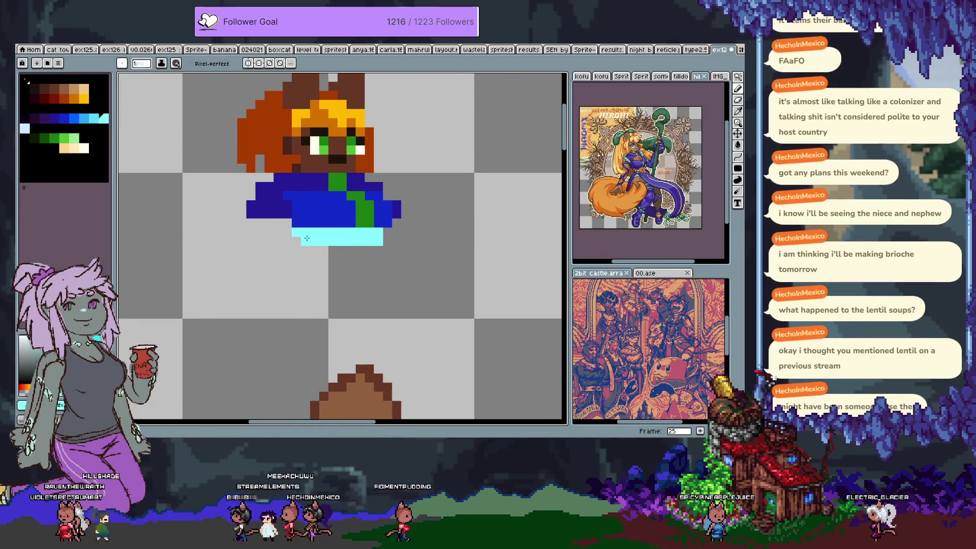
right_click(378, 242)
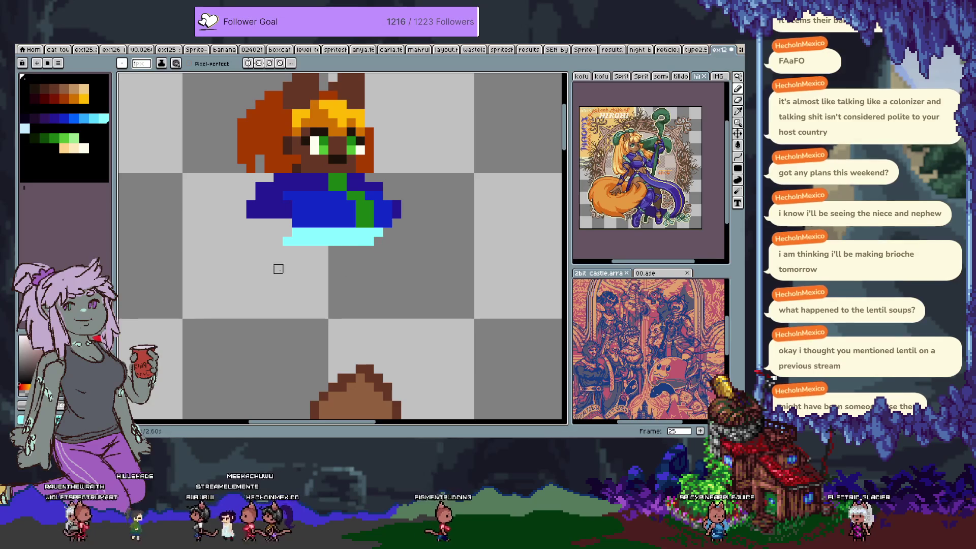
click(95, 120)
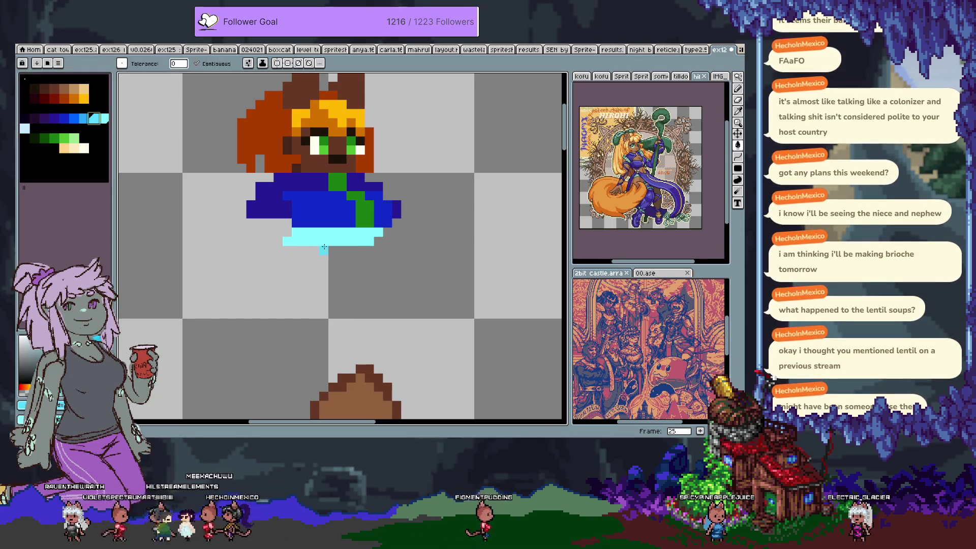
click(282, 227)
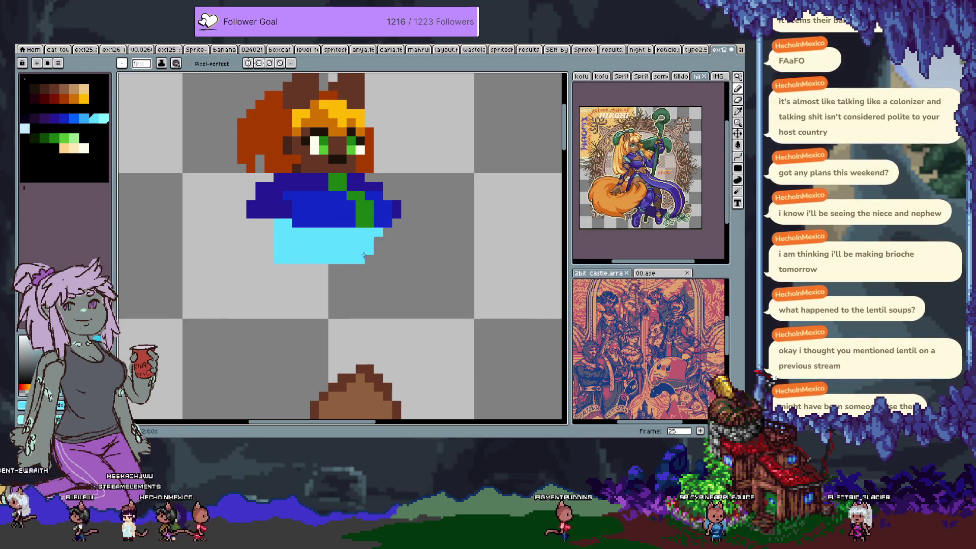
Add a pale cyan band on the skirt top, a cyan bottom row, and a blue left edge.
key(i)
key(b)
click(103, 118)
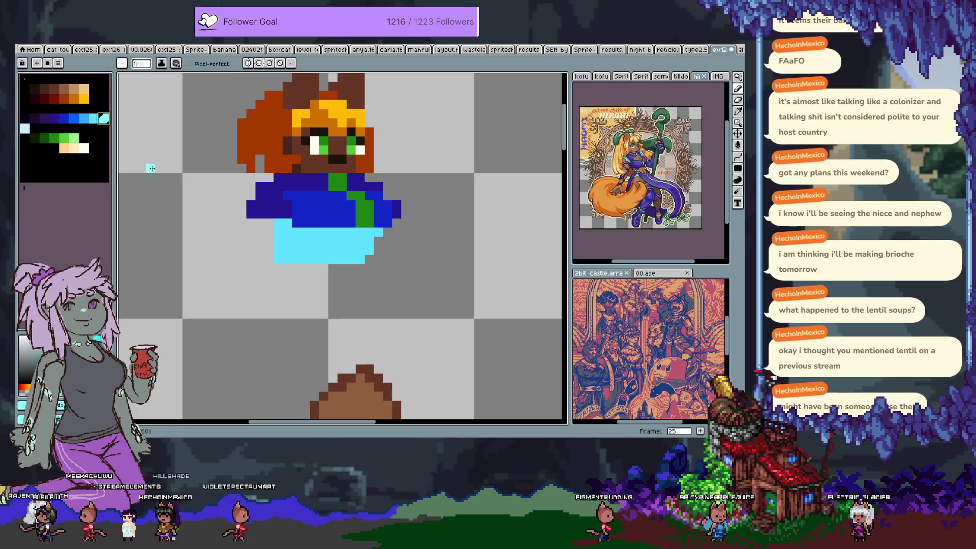
drag(294, 232, 355, 232)
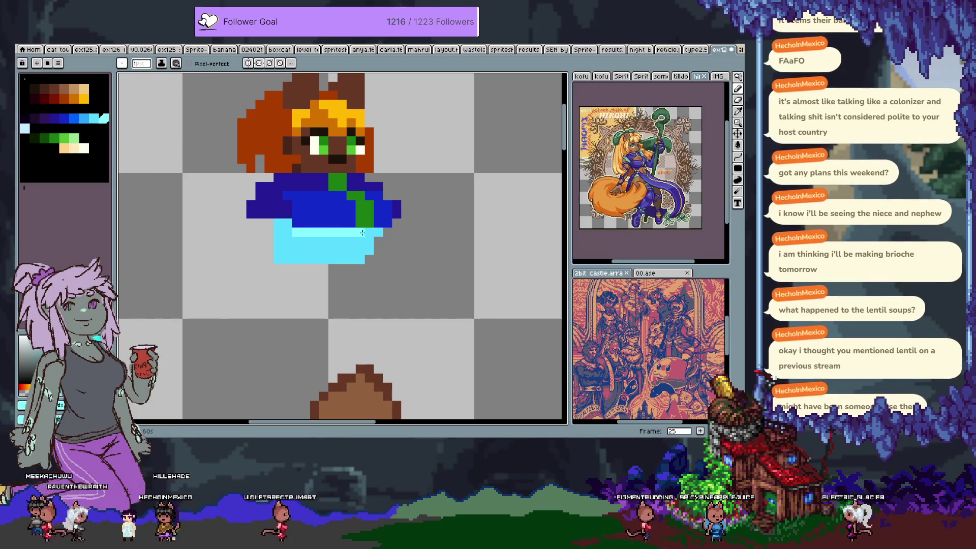
click(378, 232)
key(ctrl+z)
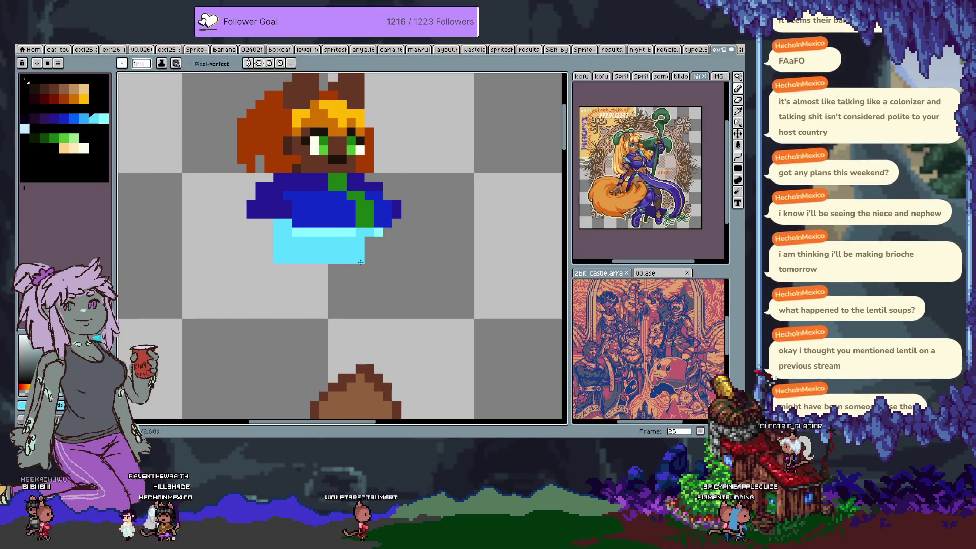
key(ctrl+z)
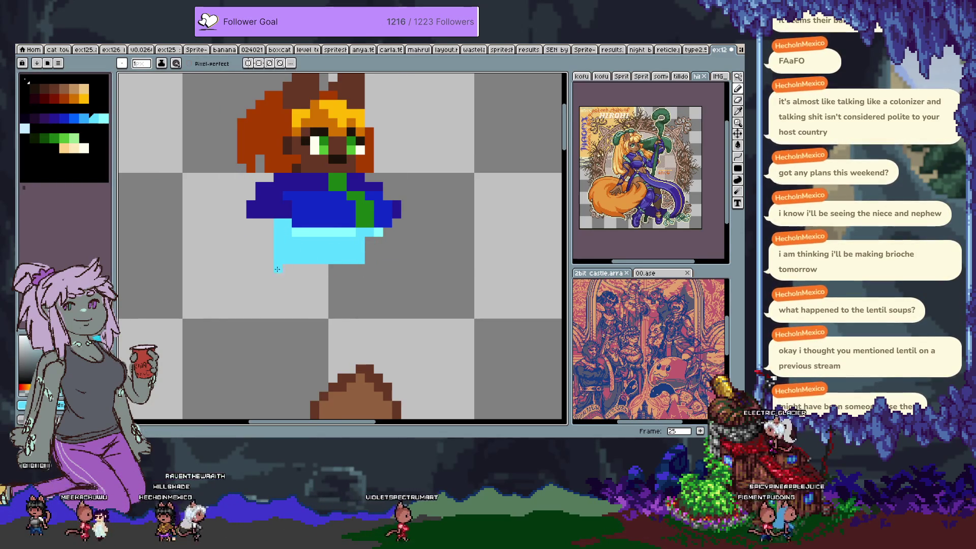
drag(369, 268, 278, 268)
key(alt)
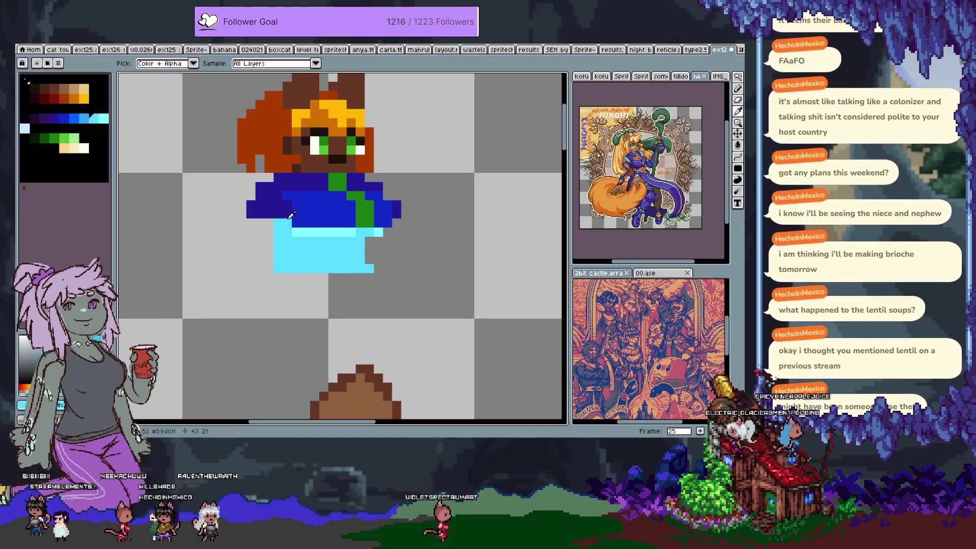
mouse_move(278, 220)
mouse_down()
mouse_move(278, 265)
mouse_move(297, 239)
mouse_up()
Paint a light green sleeve to the left of the skirt.
key(alt)
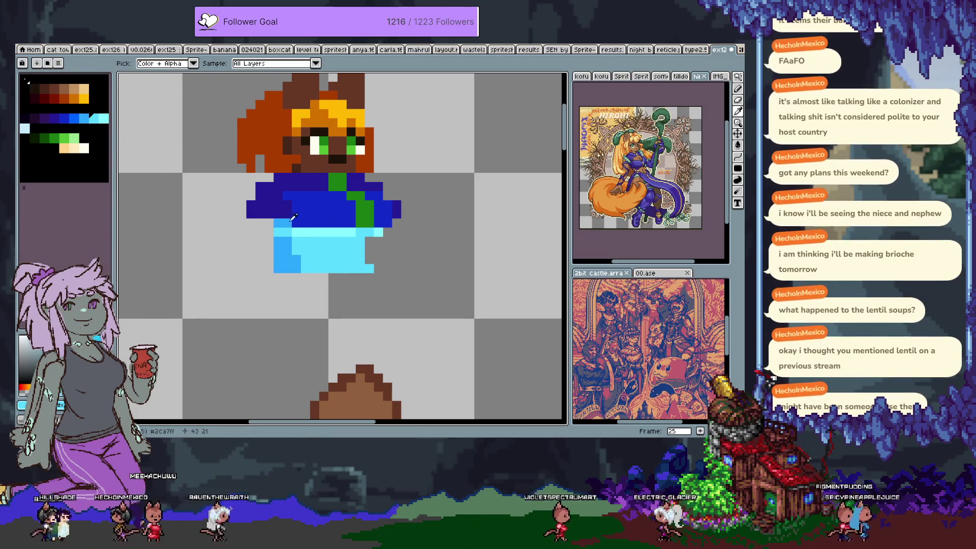
mouse_move(293, 217)
mouse_down()
mouse_move(320, 196)
mouse_move(317, 235)
mouse_move(383, 168)
mouse_move(436, 133)
mouse_move(386, 224)
mouse_move(380, 264)
mouse_up()
mouse_move(303, 200)
mouse_down()
mouse_move(320, 208)
mouse_move(310, 223)
mouse_move(317, 251)
mouse_move(298, 224)
mouse_move(292, 249)
mouse_move(305, 264)
mouse_move(328, 256)
mouse_move(329, 229)
mouse_move(326, 257)
mouse_move(282, 239)
mouse_move(284, 253)
mouse_move(288, 216)
mouse_up()
Eyedrop the sleeve's light green and paint a matching sleeve on the shirt's right side.
key(i)
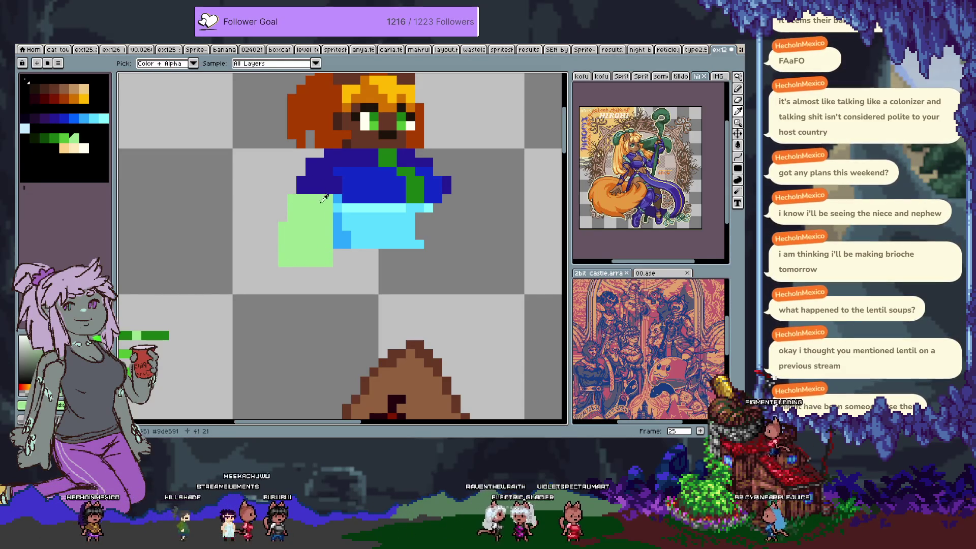
key(b)
alt+click(437, 177)
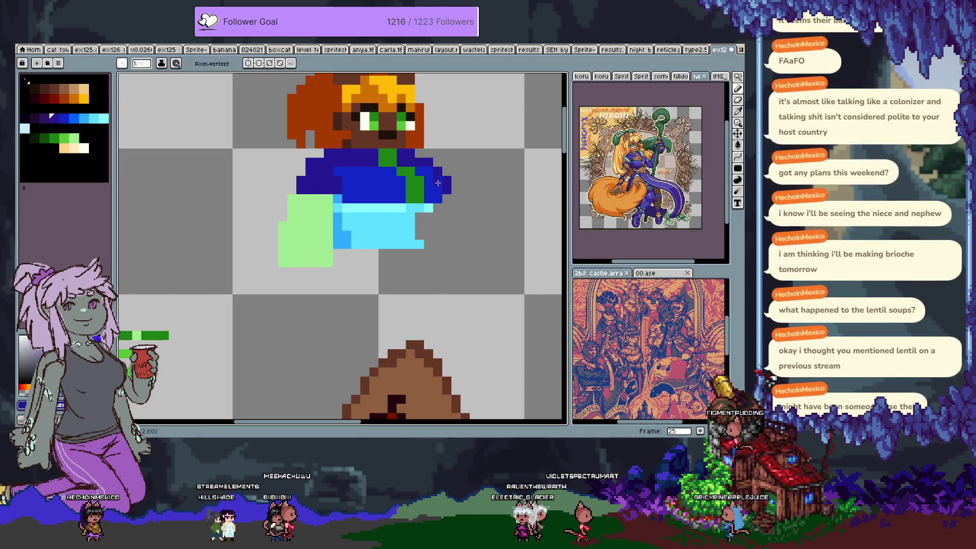
alt+click(315, 217)
mouse_move(447, 199)
mouse_down()
mouse_move(437, 244)
mouse_move(424, 246)
mouse_up()
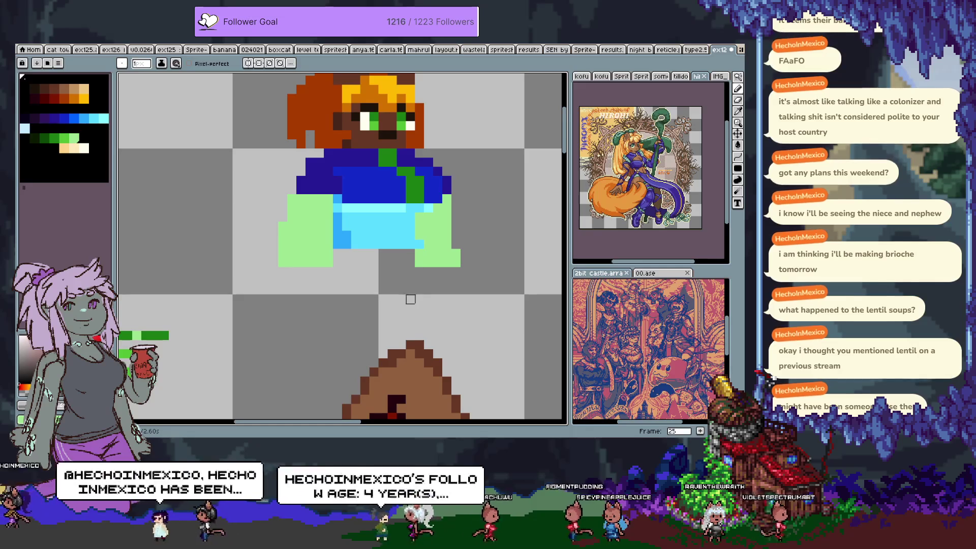
Save the sprite and place a green pixel on the chibi's left eye.
key(ctrl+s)
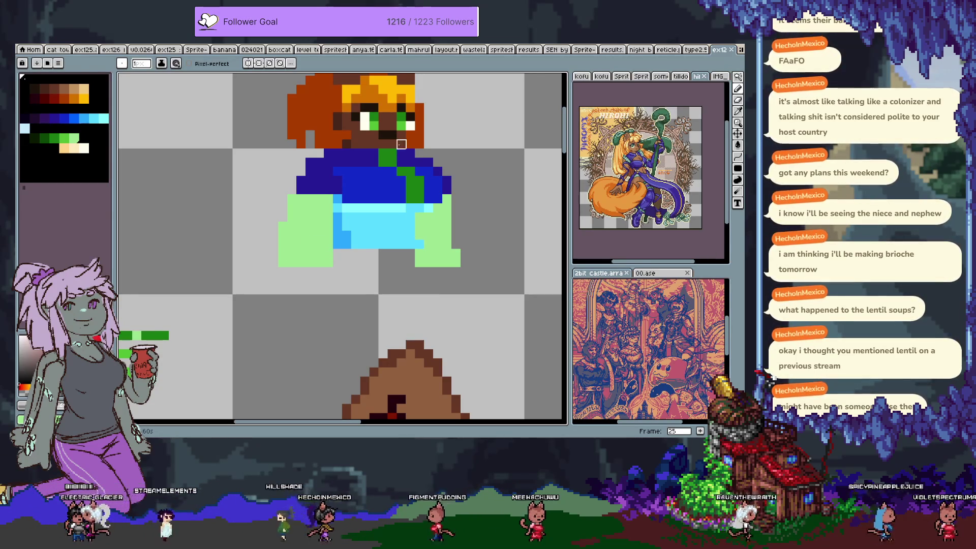
drag(383, 144, 371, 150)
click(361, 125)
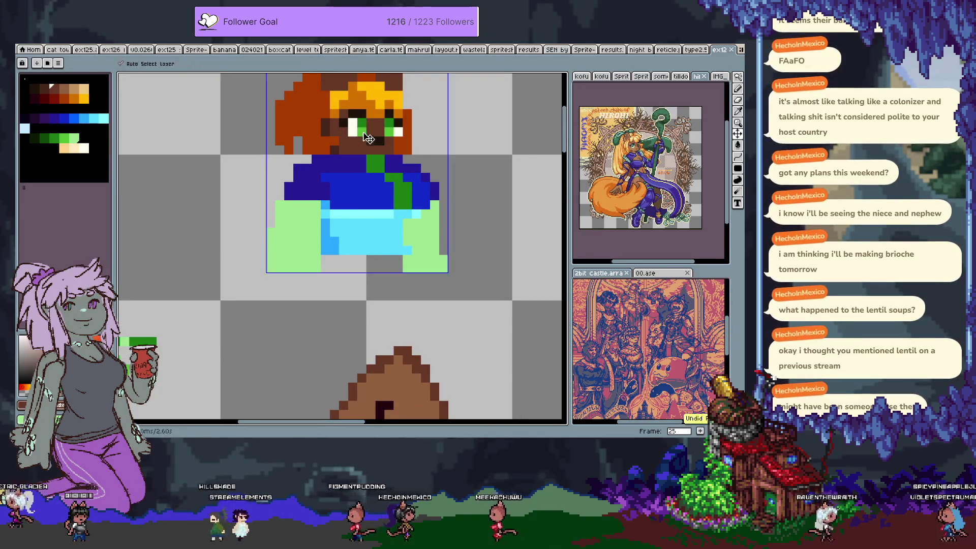
Remove the green eye pixel and draw a green waistband under the shirt.
scroll(385, 170, up, 2)
key(ctrl+z)
key(alt)
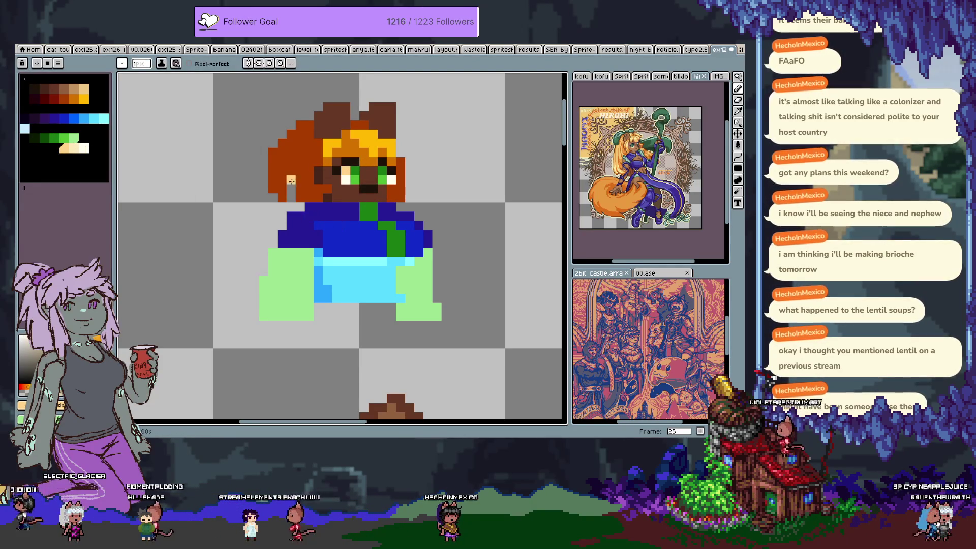
scroll(293, 187, down, 4)
alt+click(339, 145)
click(61, 136)
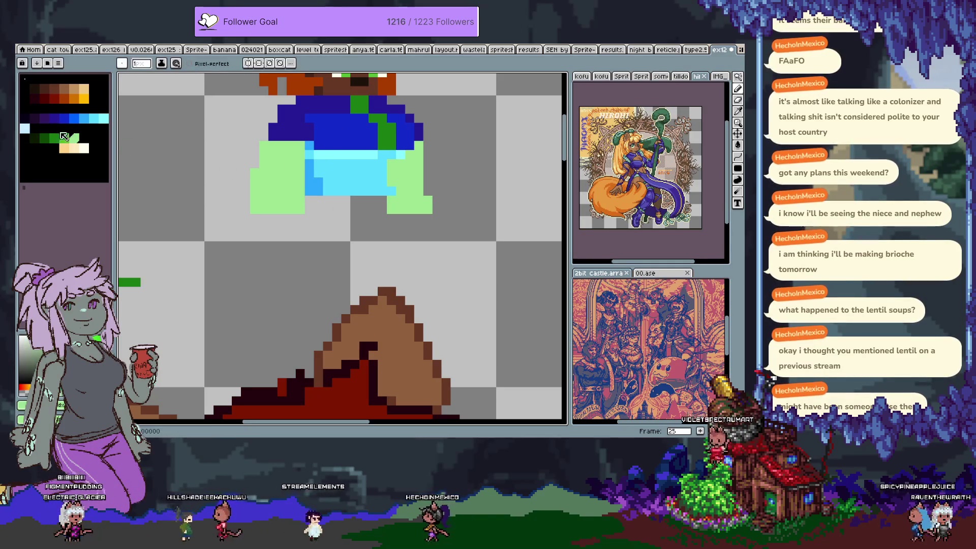
drag(308, 200, 387, 201)
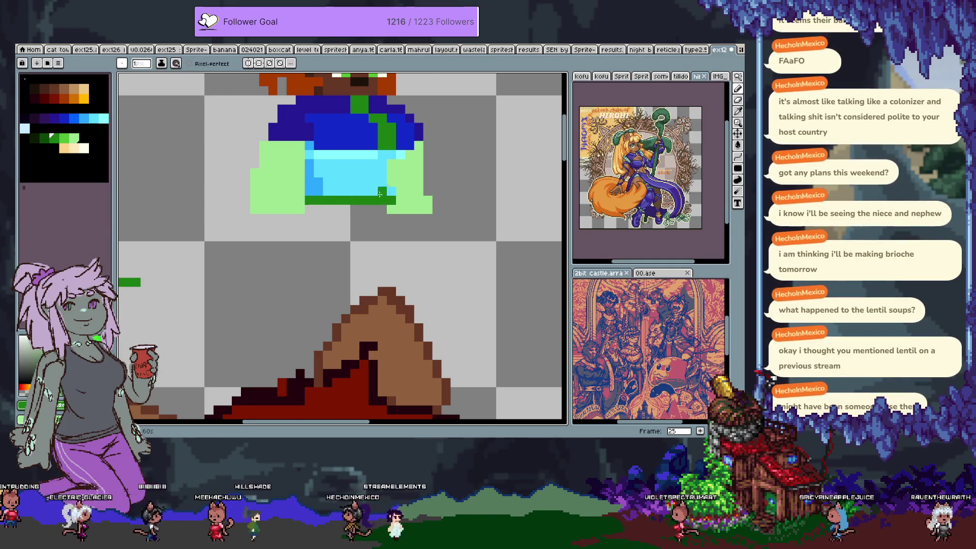
Outline the lower skirt from sleeve to hem and bucket-fill it dark blue.
scroll(356, 203, up, 2)
alt+click(306, 206)
drag(279, 261, 258, 307)
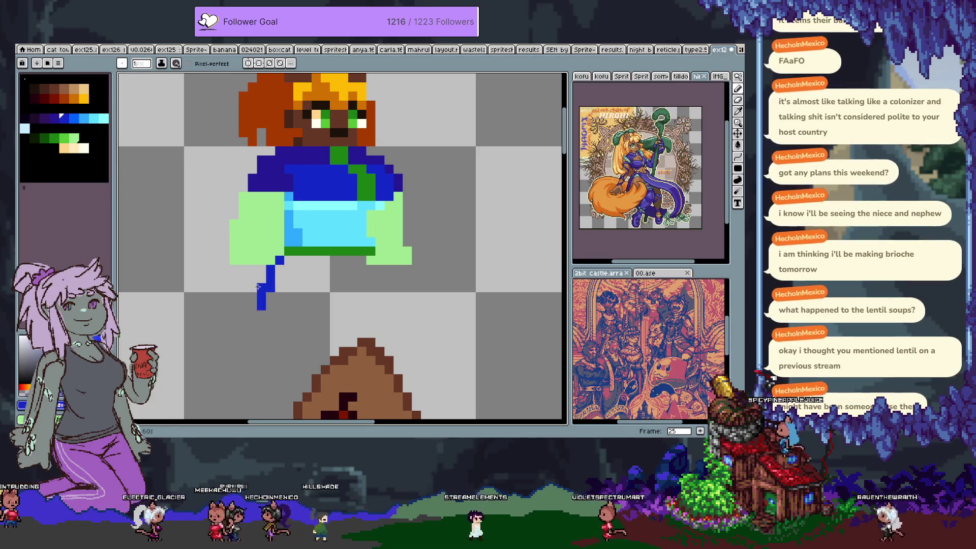
key(ctrl+z)
mouse_move(254, 265)
mouse_down()
mouse_move(317, 315)
mouse_move(386, 305)
mouse_up()
key(ctrl+z)
click(252, 259)
mouse_move(254, 256)
mouse_down()
mouse_move(253, 298)
mouse_move(330, 305)
mouse_move(386, 272)
mouse_move(380, 252)
mouse_move(394, 288)
mouse_move(385, 290)
mouse_up()
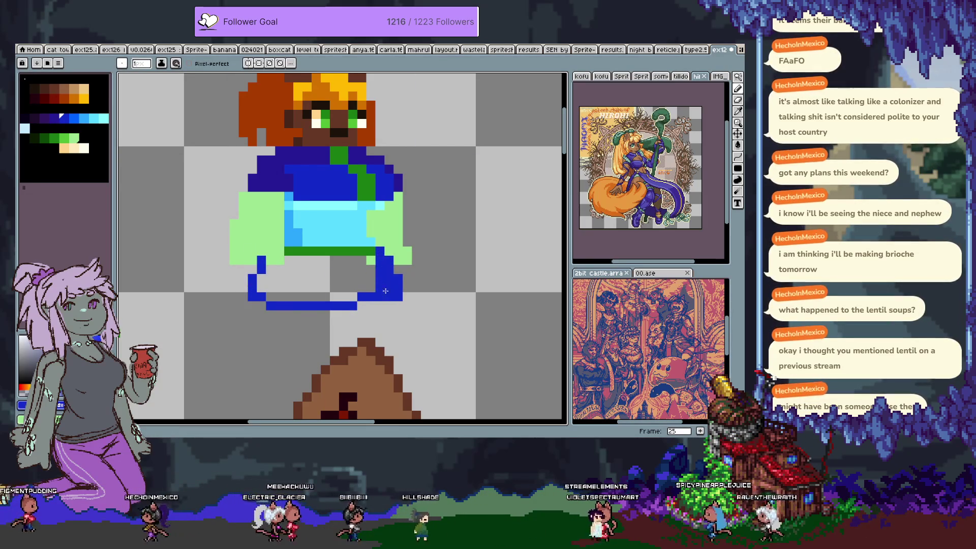
key(g)
click(262, 295)
Shade the right side of the dark-blue skirt with a lighter blue.
key(i)
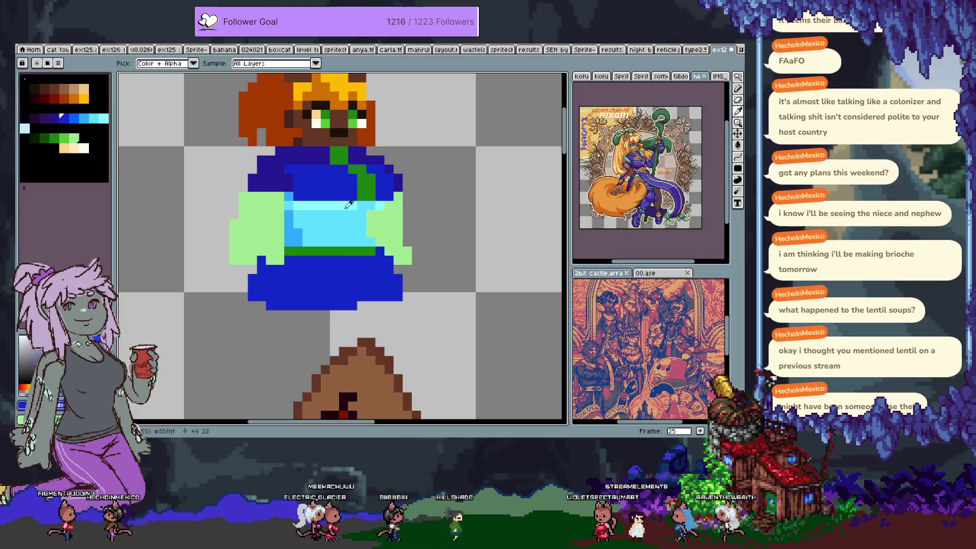
click(319, 277)
key(v)
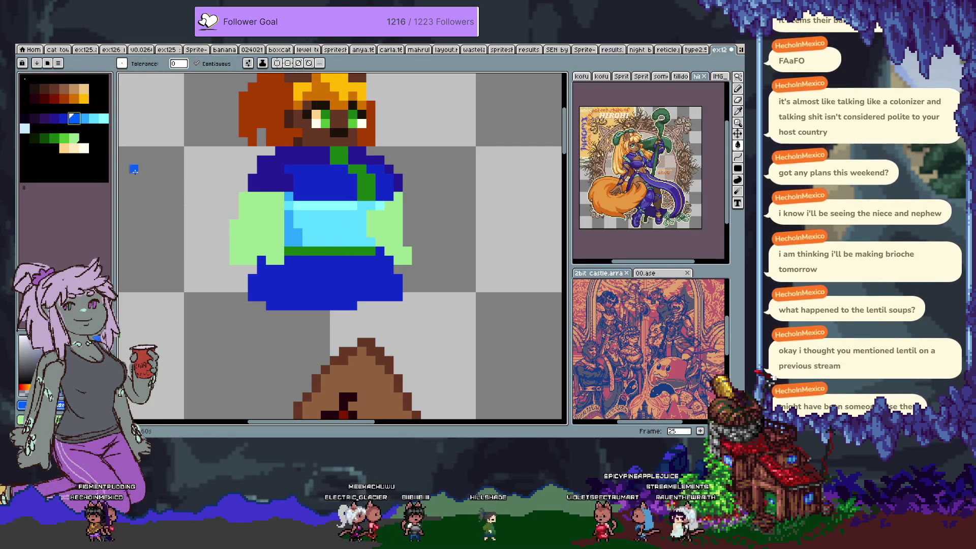
key(b)
key(ctrl+z)
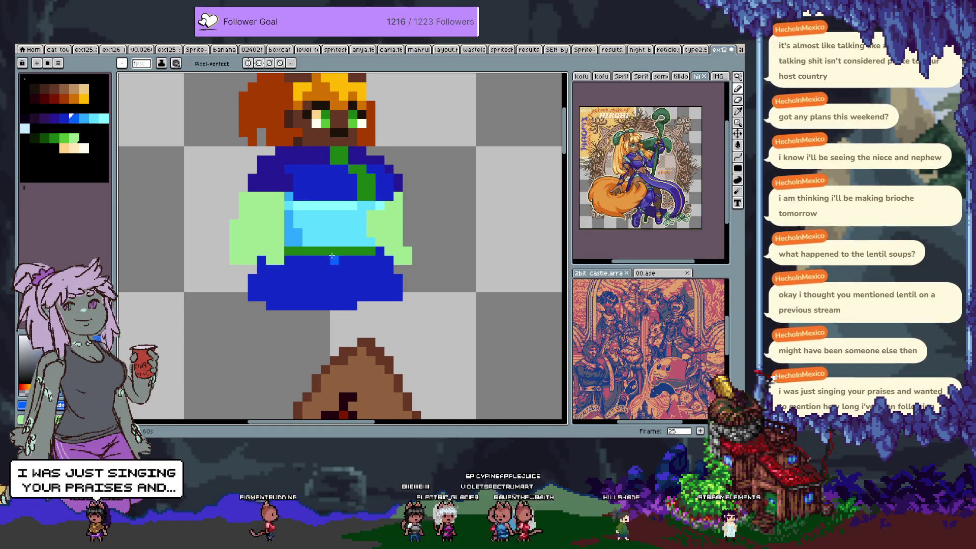
drag(299, 269, 388, 271)
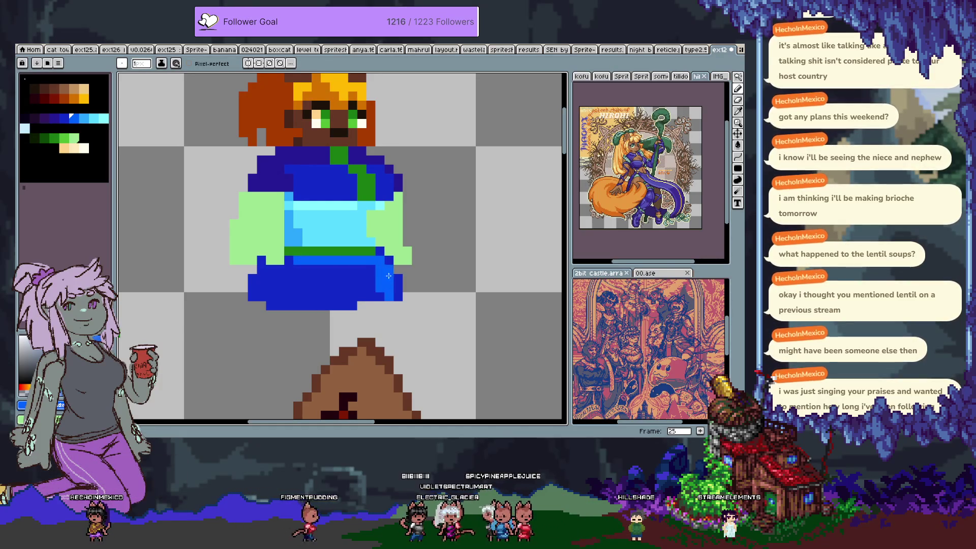
key(ctrl+z)
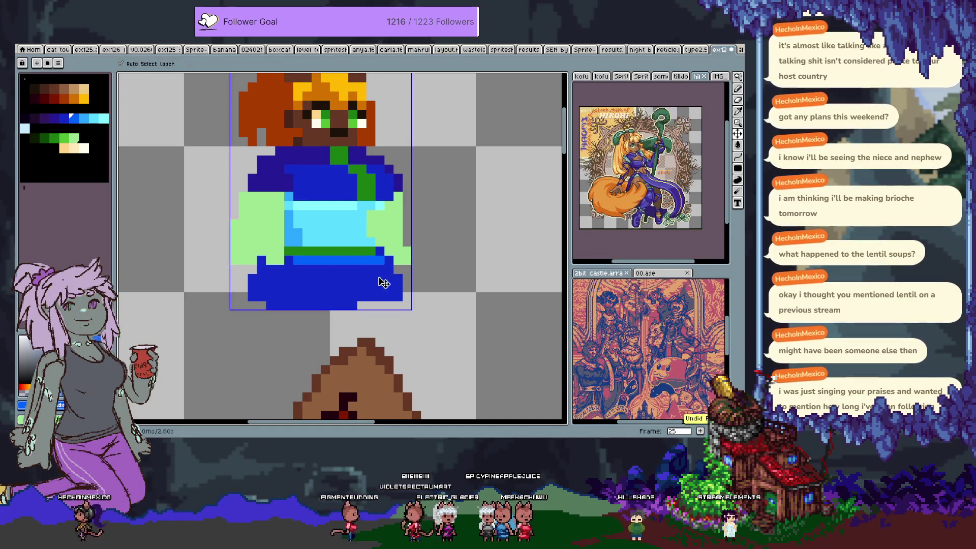
mouse_move(362, 279)
mouse_down()
mouse_move(361, 269)
mouse_move(371, 294)
mouse_up()
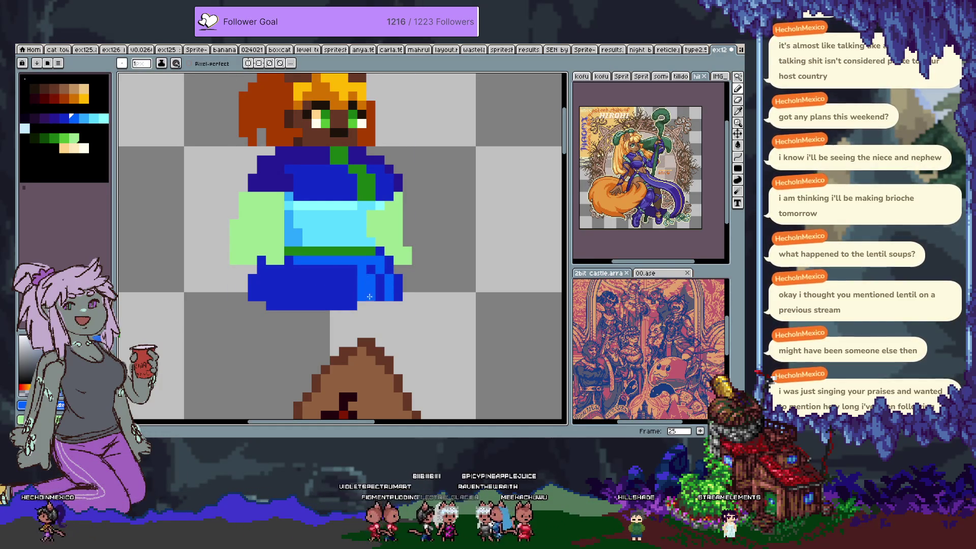
Paint bright-blue pleat stripes down the skirt's centre and left side.
alt+click(341, 278)
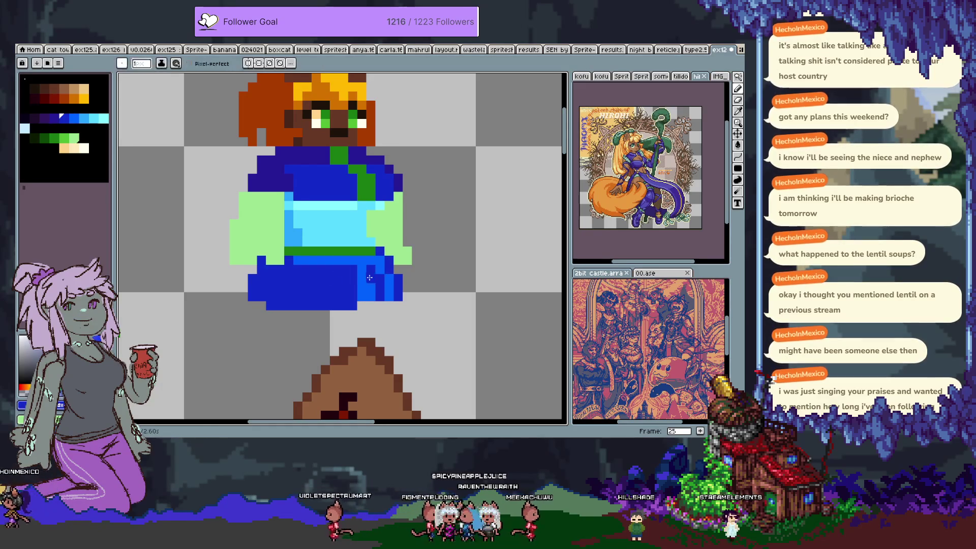
alt+click(378, 275)
drag(334, 315, 344, 269)
right_click(334, 314)
click(326, 301)
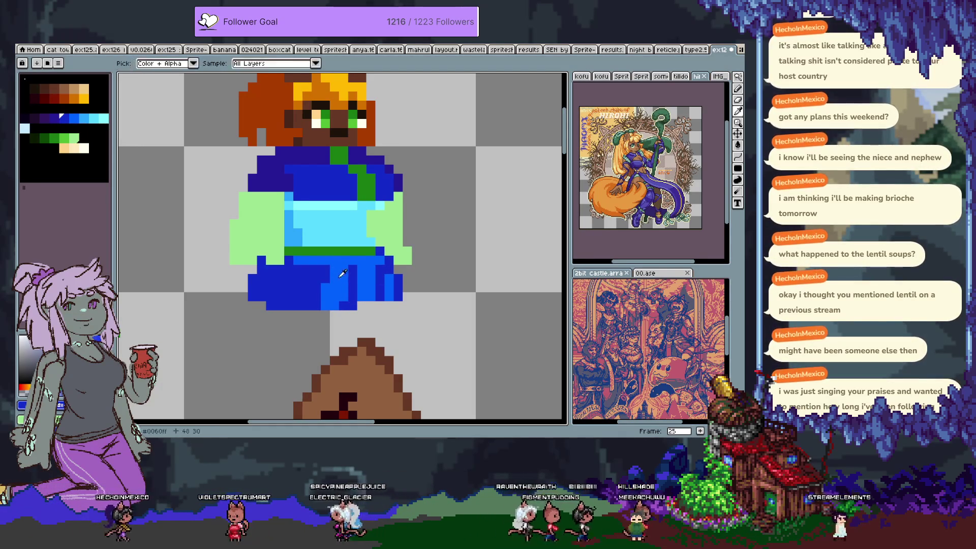
drag(308, 271, 257, 288)
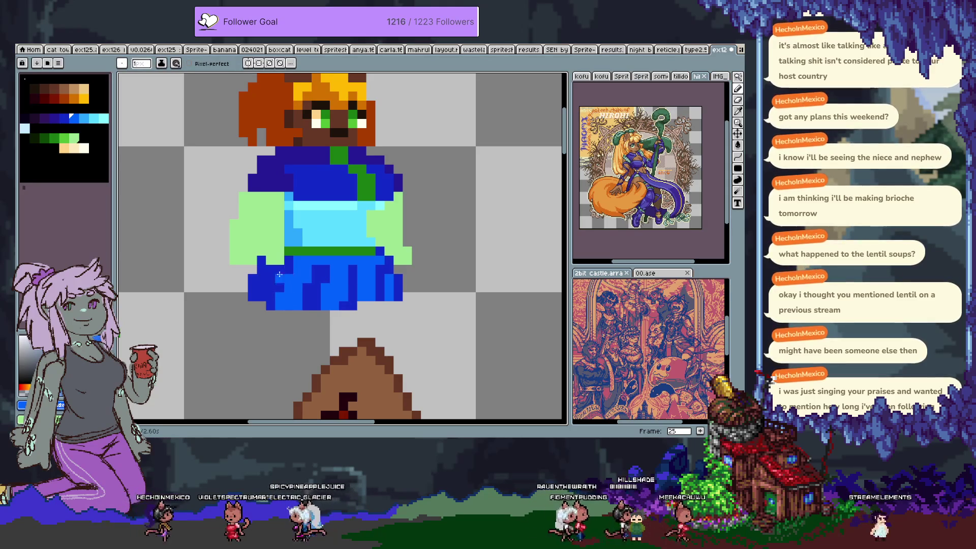
scroll(257, 288, down, 3)
drag(299, 328, 326, 256)
scroll(355, 163, up, 5)
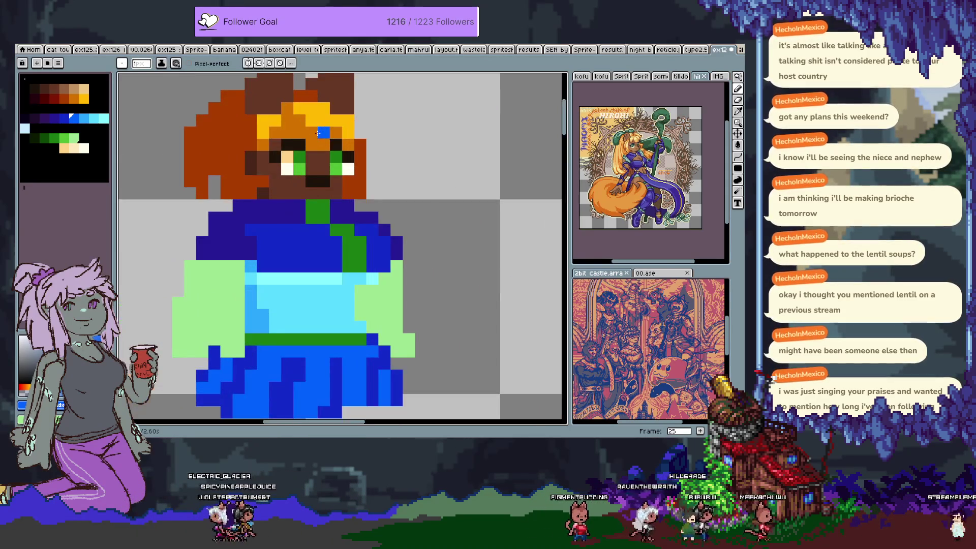
scroll(361, 159, down, 5)
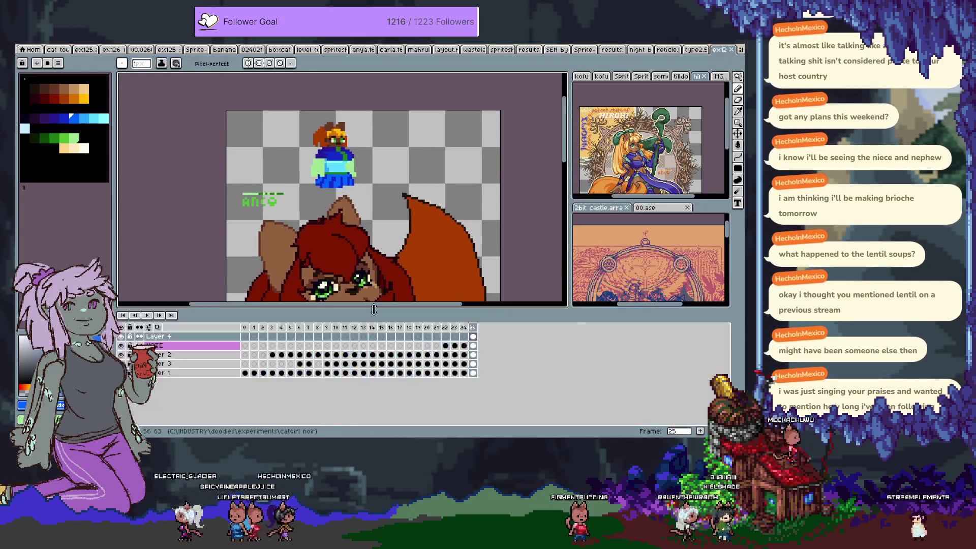
Go to frame 26, centre the full fox-girl figure, then switch to another open sprite.
key(Tab)
key(period)
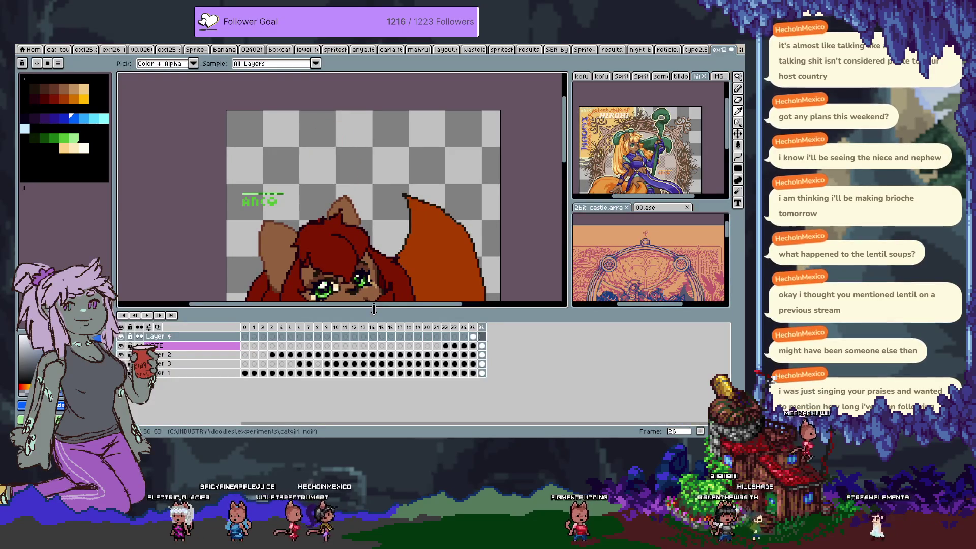
key(Tab)
drag(374, 308, 402, 76)
scroll(422, 209, down, 2)
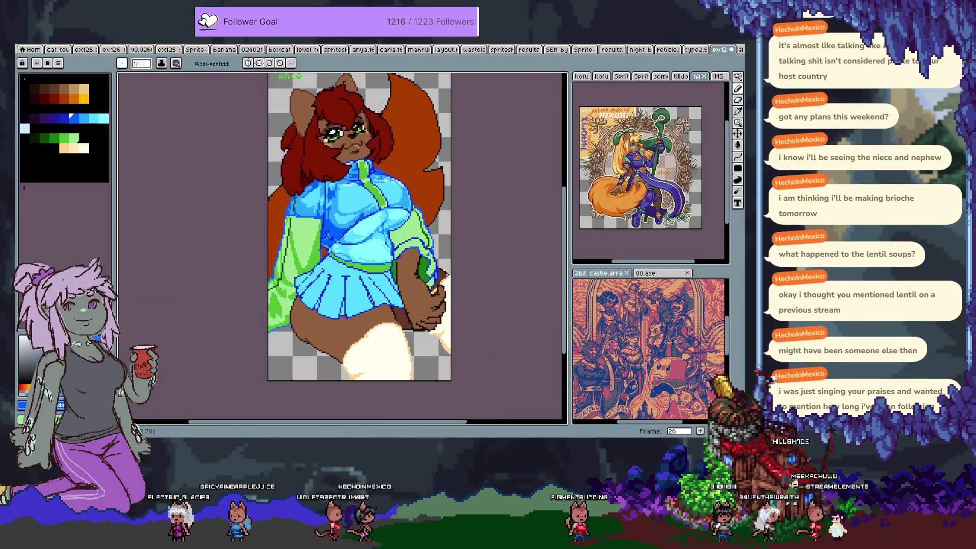
drag(422, 209, 405, 239)
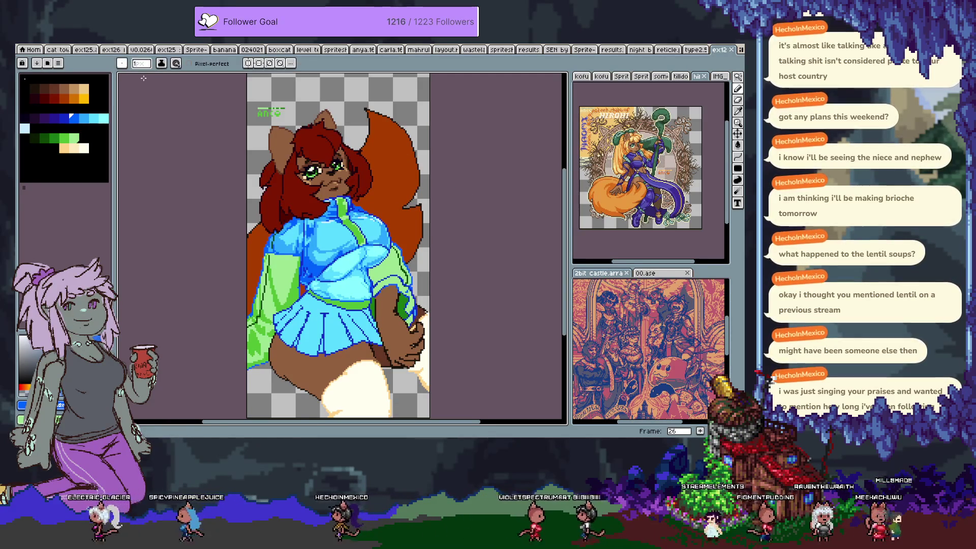
click(85, 50)
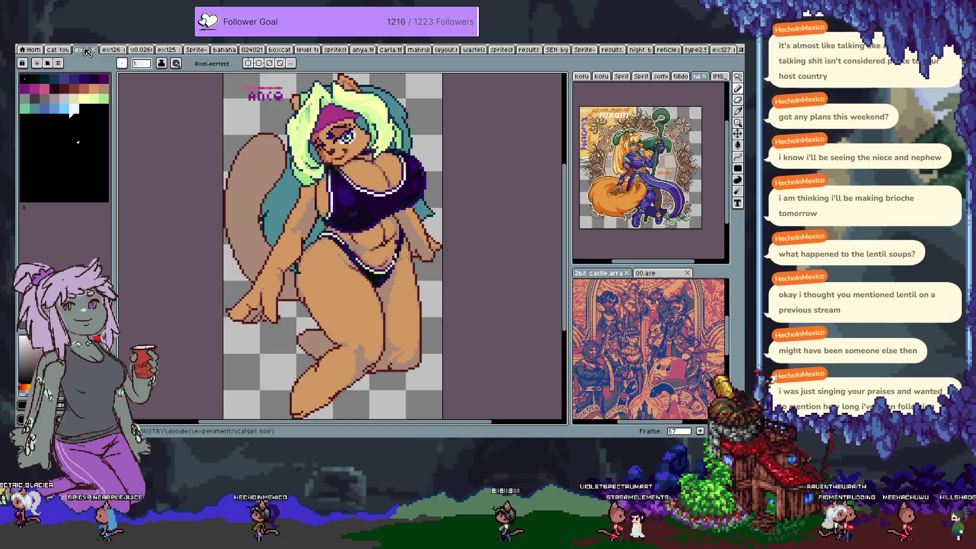
Cycle through the open sprite documents back to the fox-girl artwork and adjust the zoom.
key(ctrl+Tab)
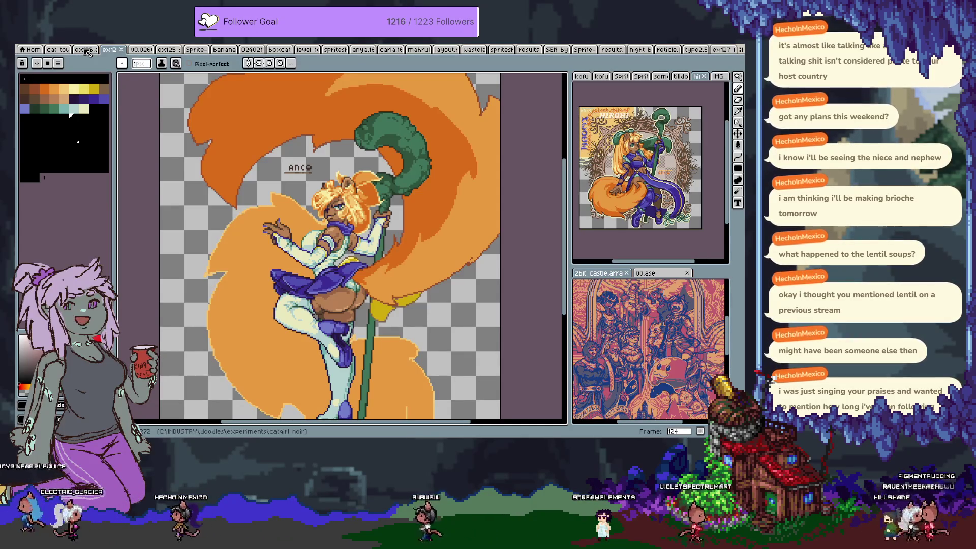
key(ctrl+Tab)
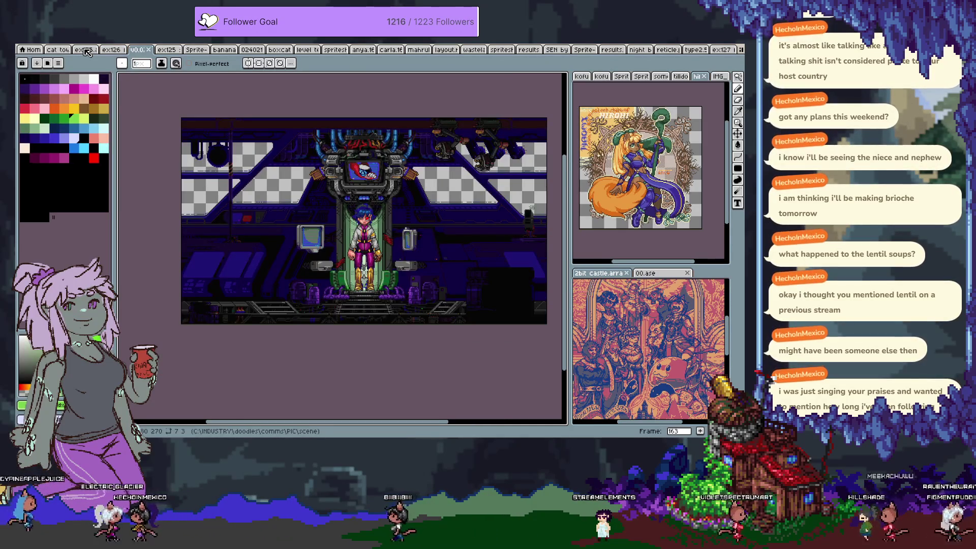
key(ctrl+Tab)
key(ctrl+Tab)
key(ctrl+Tab)
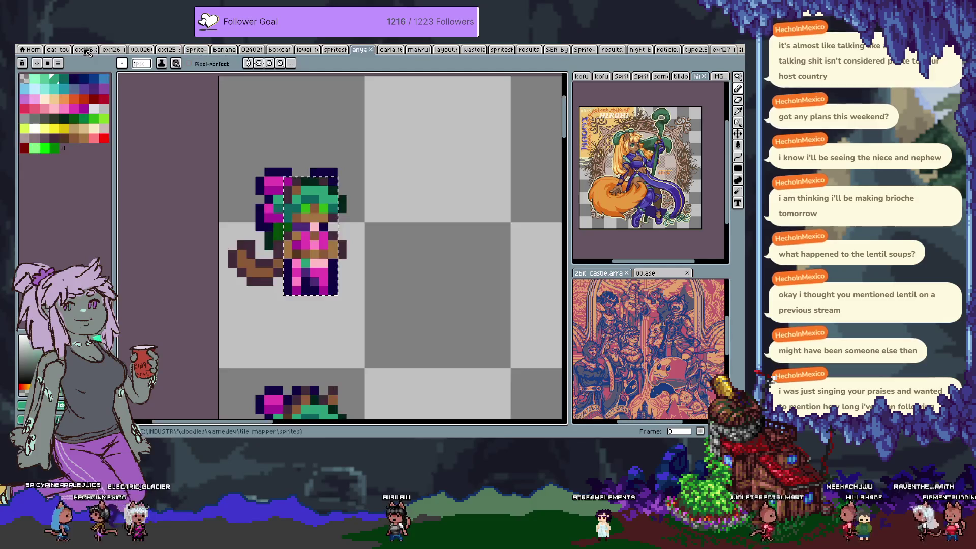
key(ctrl+Tab)
key(ctrl+Tab)
key(ctrl+Tab)
key(ctrl+Tab)
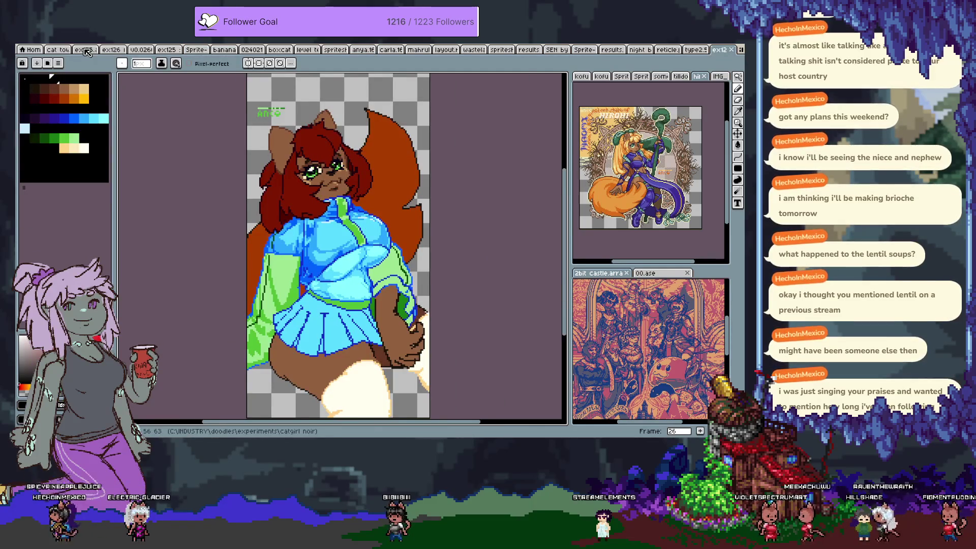
scroll(347, 154, down, 2)
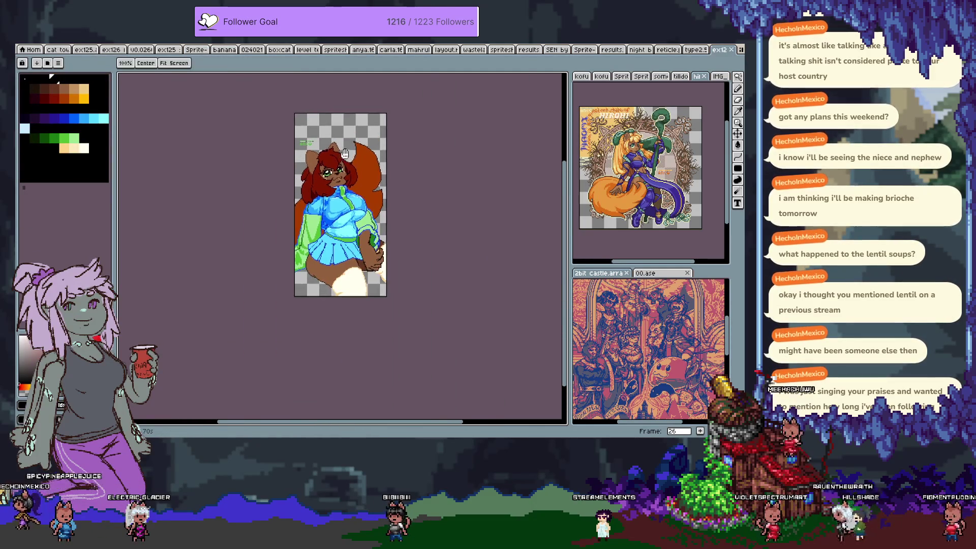
scroll(348, 154, up, 2)
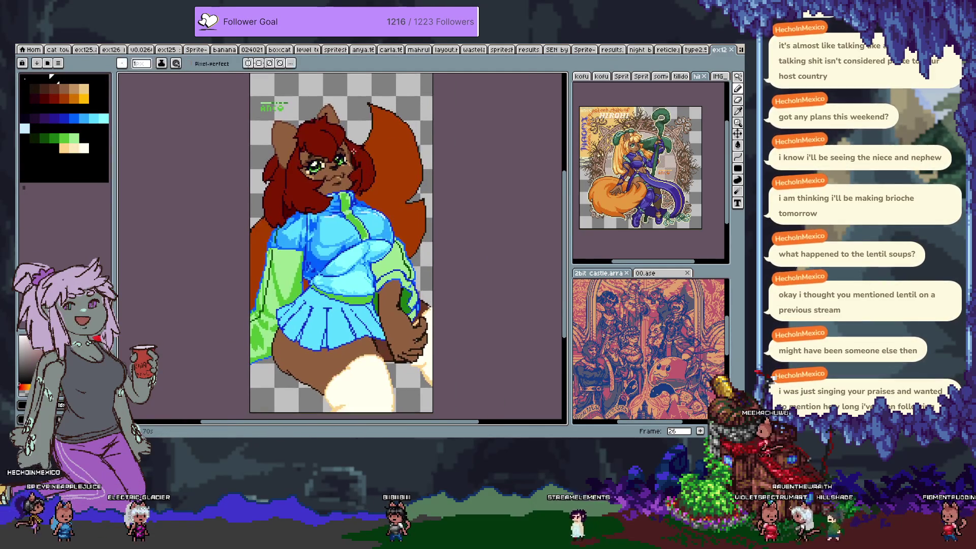
scroll(358, 154, down, 1)
scroll(179, 124, up, 1)
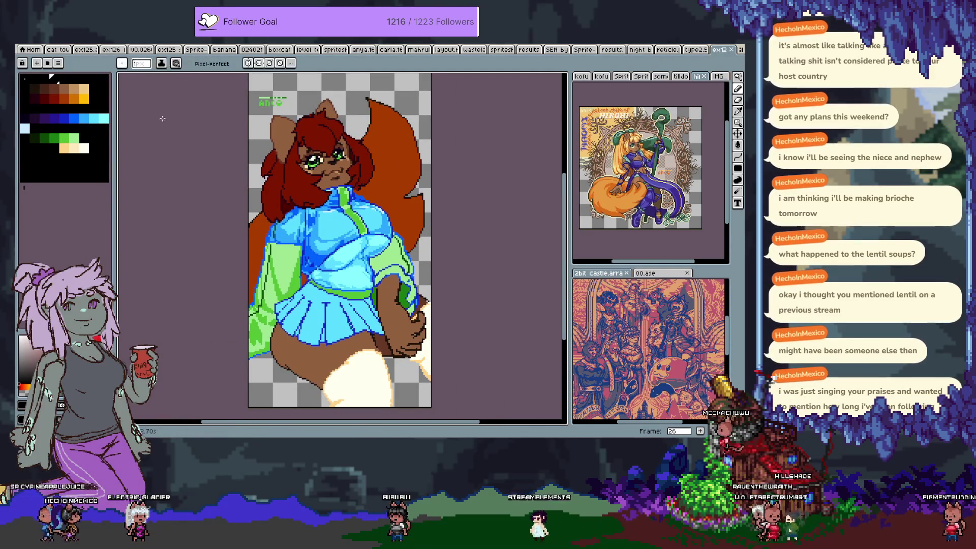